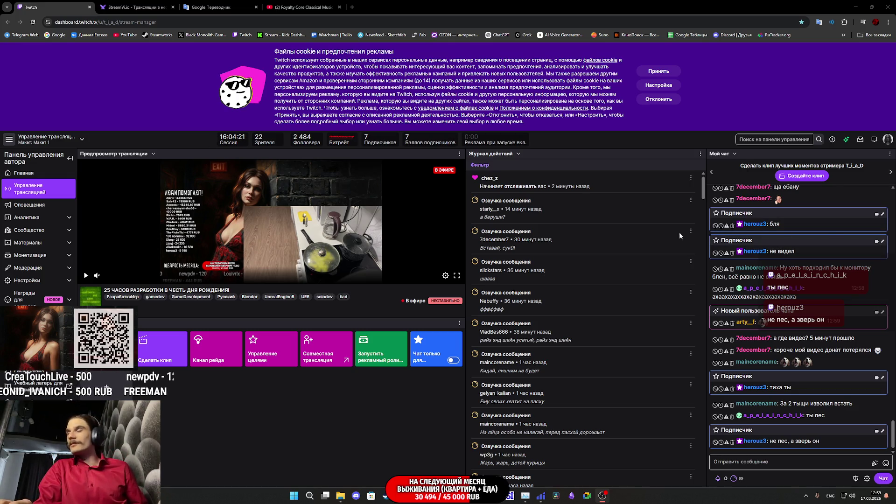
Search YouTube for 'Nautilus Pompilius - Скованные одной цепью'.
{"action": "left_click", "coordinate": [135, 6]}
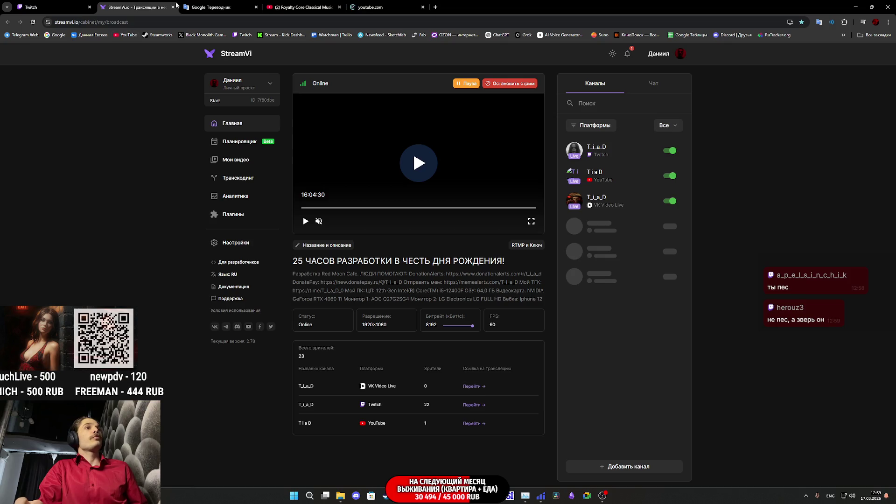
{"action": "left_click", "coordinate": [378, 6]}
{"action": "left_click", "coordinate": [376, 48]}
{"action": "type", "text": "Nautilus Pompilius - Скованные одной цепью"}
{"action": "key", "text": "Return"}
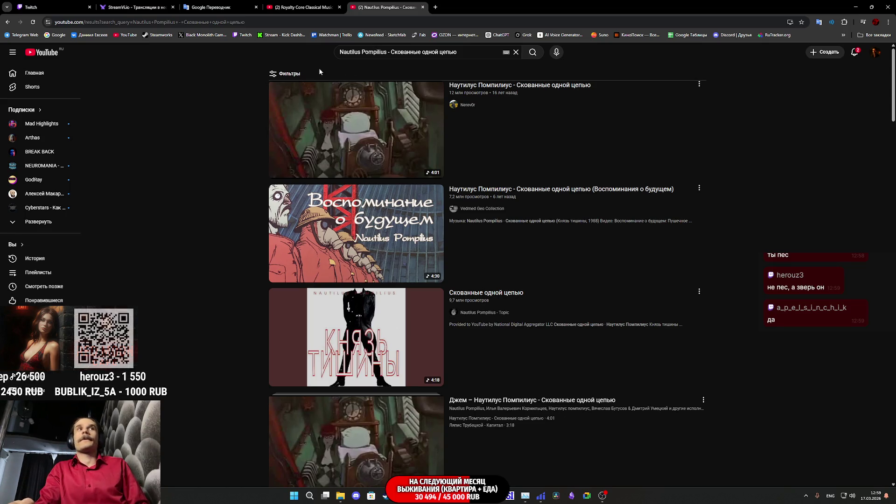
Play the first Nautilus Pompilius result, then bring the CafeGame Unreal Editor window forward.
{"action": "left_click", "coordinate": [355, 111]}
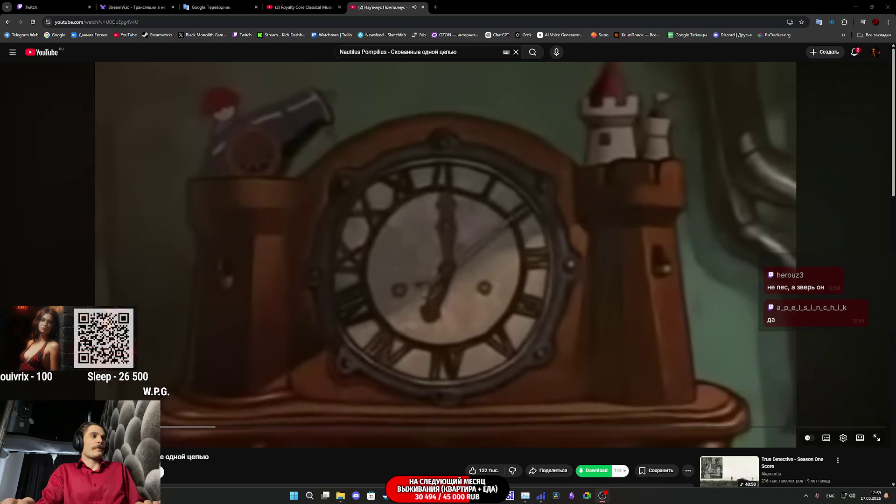
{"action": "key", "text": "ctrl+1"}
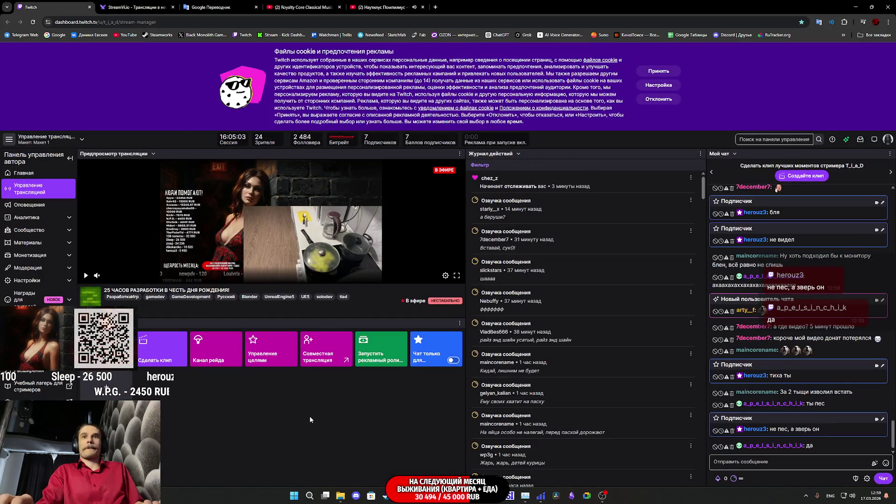
{"action": "mouse_move", "coordinate": [433, 495]}
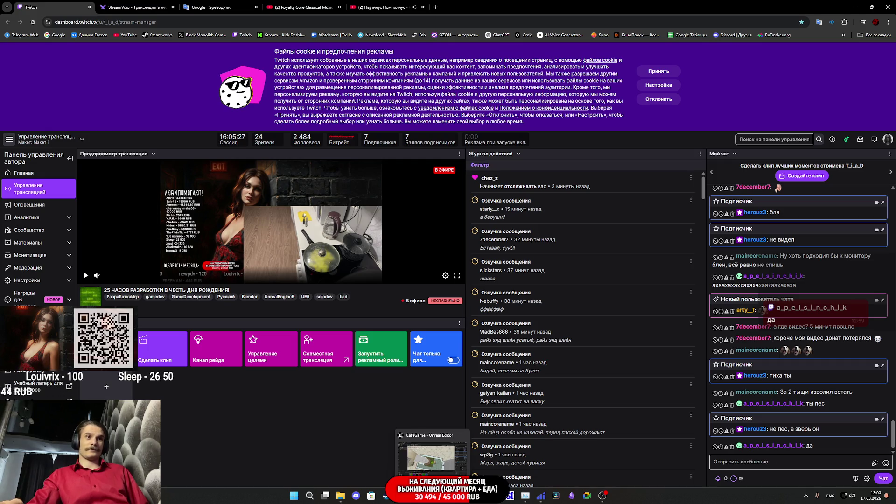
{"action": "left_click", "coordinate": [432, 454]}
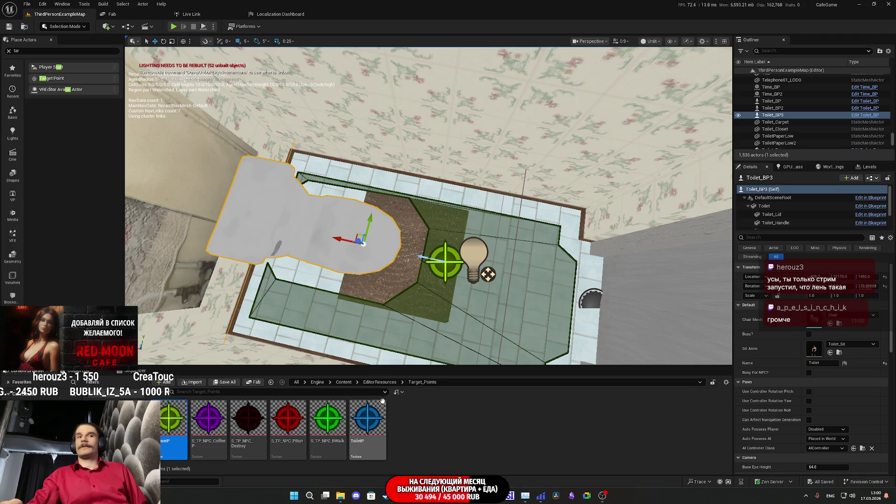
Check the Twitch dashboard and the playing song, then return to the Unreal Editor level.
{"action": "left_click", "coordinate": [385, 495]}
{"action": "left_click", "coordinate": [404, 5]}
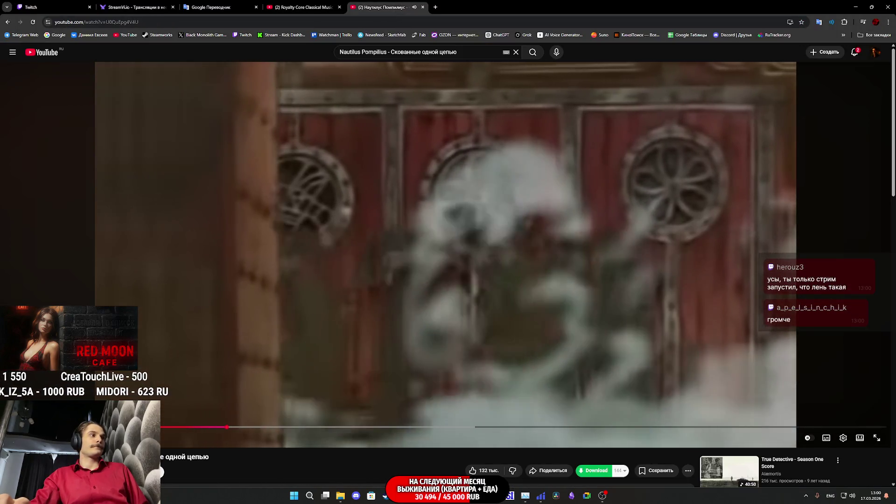
{"action": "left_click", "coordinate": [68, 8]}
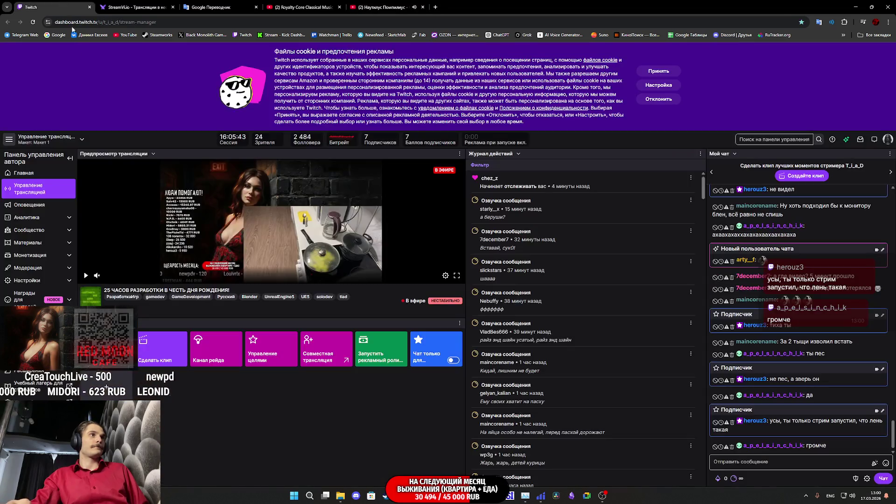
{"action": "key", "text": "alt+Tab"}
Fly through the doorway, select NPC_Street_BP47 and open it in the Blueprint Editor.
{"action": "mouse_move", "coordinate": [139, 345]}
{"action": "left_mouse_down"}
{"action": "mouse_move", "coordinate": [127, 178]}
{"action": "mouse_move", "coordinate": [127, 236]}
{"action": "mouse_move", "coordinate": [409, 219]}
{"action": "left_mouse_up"}
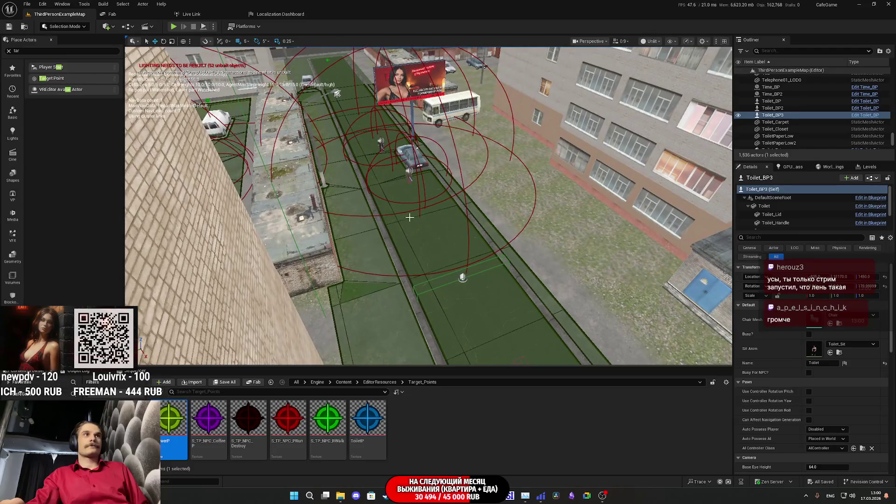
{"action": "left_click", "coordinate": [409, 171]}
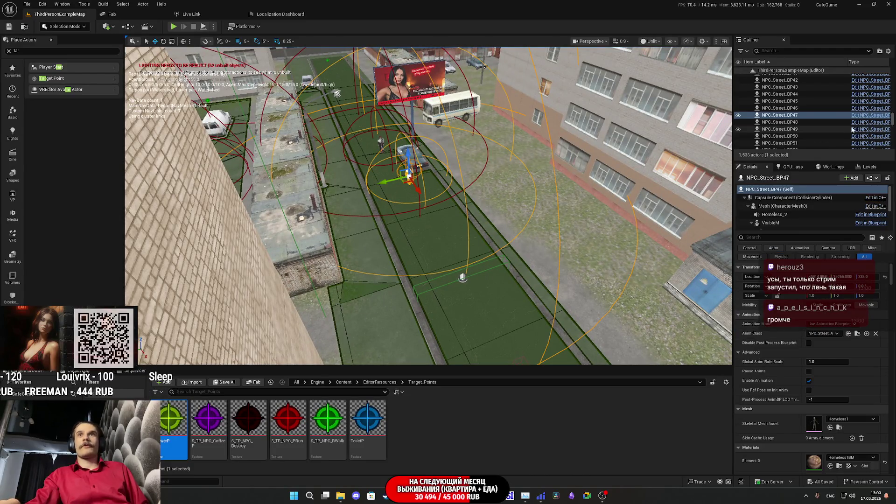
{"action": "left_click", "coordinate": [875, 178]}
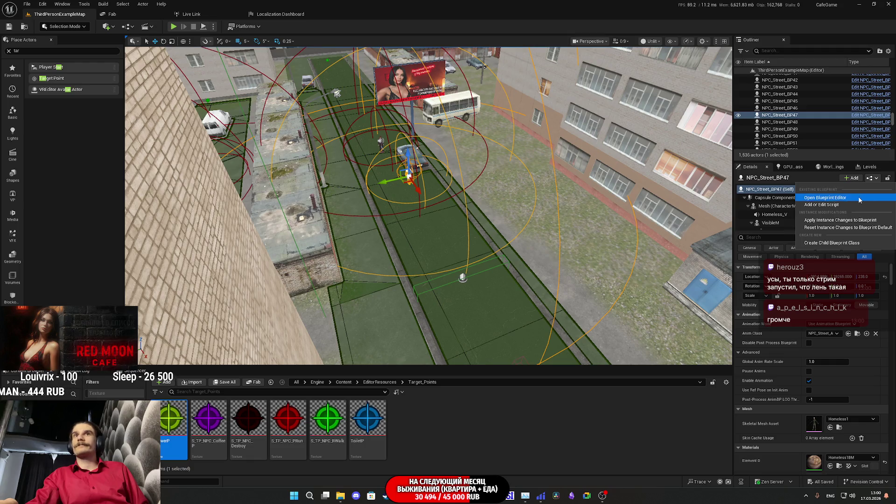
{"action": "left_click", "coordinate": [858, 196]}
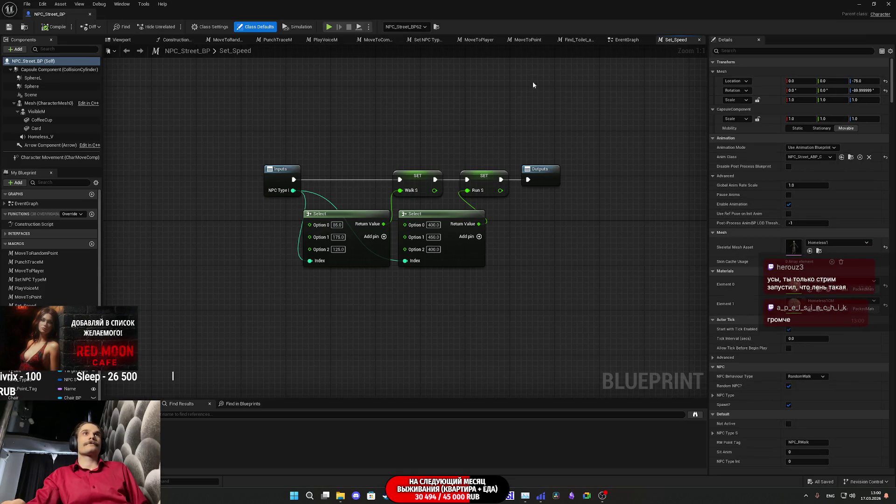
Review NPC_Street_BP's EventGraph around the Move_To_Queue logic.
{"action": "left_click", "coordinate": [626, 40]}
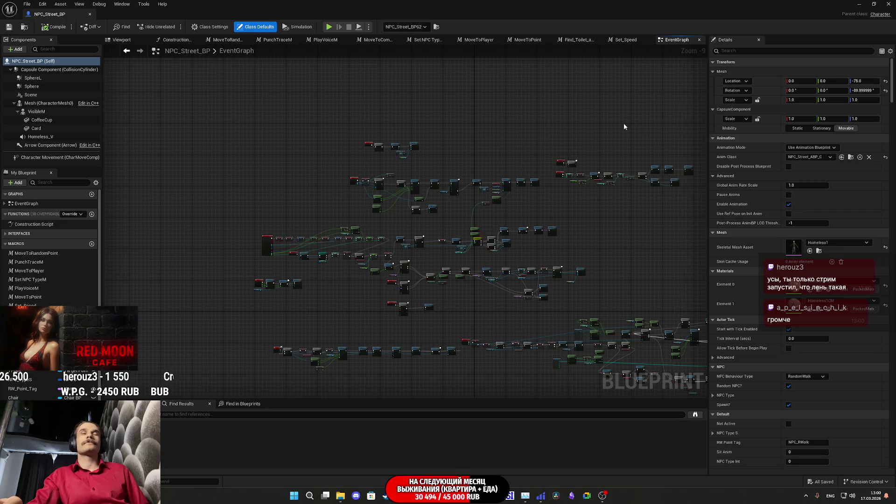
{"action": "scroll", "coordinate": [383, 208], "scroll_direction": "up", "scroll_amount": 9}
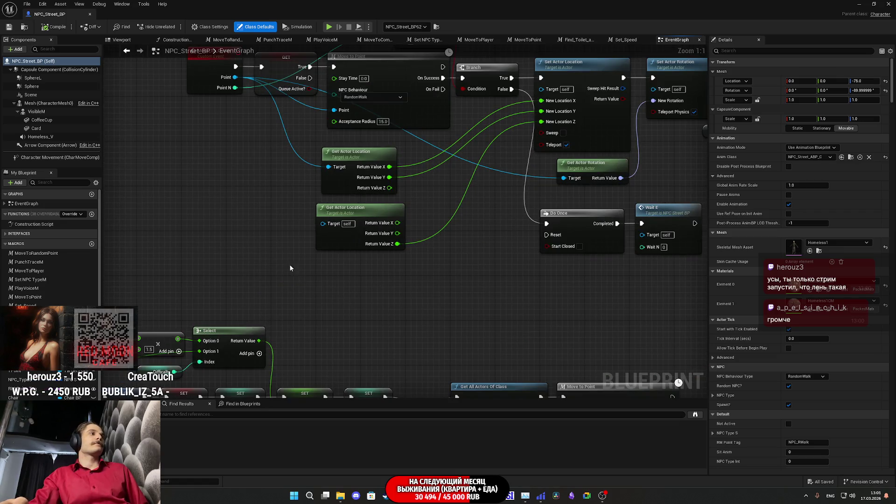
{"action": "mouse_move", "coordinate": [357, 301]}
{"action": "left_mouse_down"}
{"action": "mouse_move", "coordinate": [363, 292]}
{"action": "mouse_move", "coordinate": [534, 328]}
{"action": "left_mouse_up"}
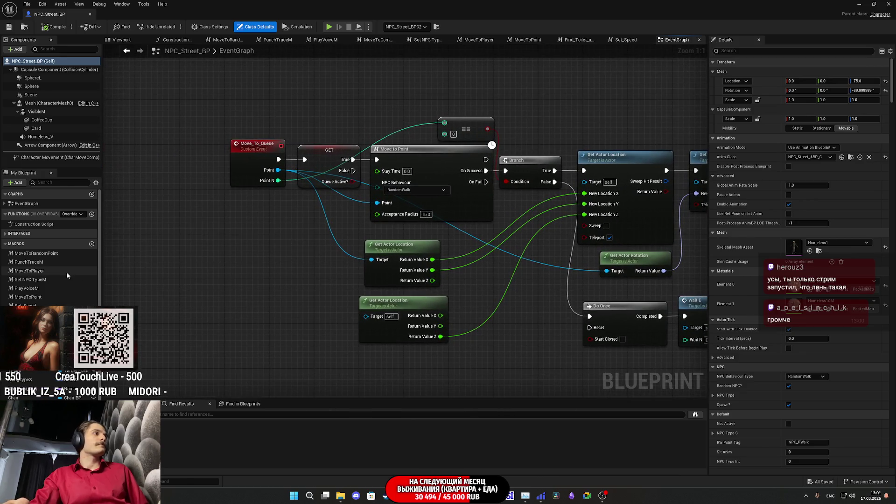
Copy the MoveToPoint macro and return to the level editor.
{"action": "left_click", "coordinate": [28, 297]}
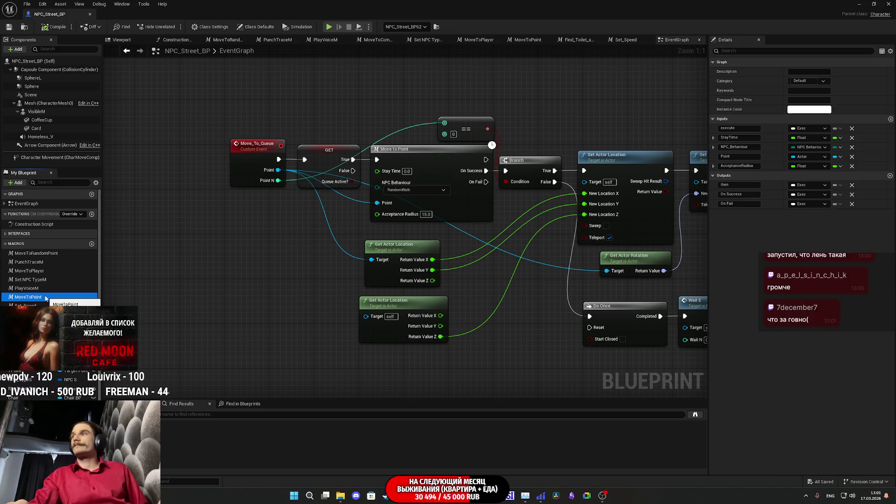
{"action": "right_click", "coordinate": [46, 298]}
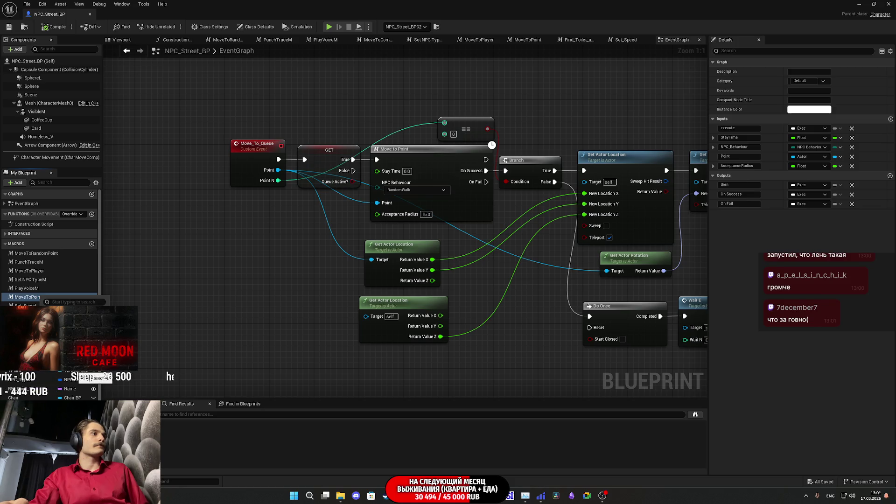
{"action": "key", "text": "Escape"}
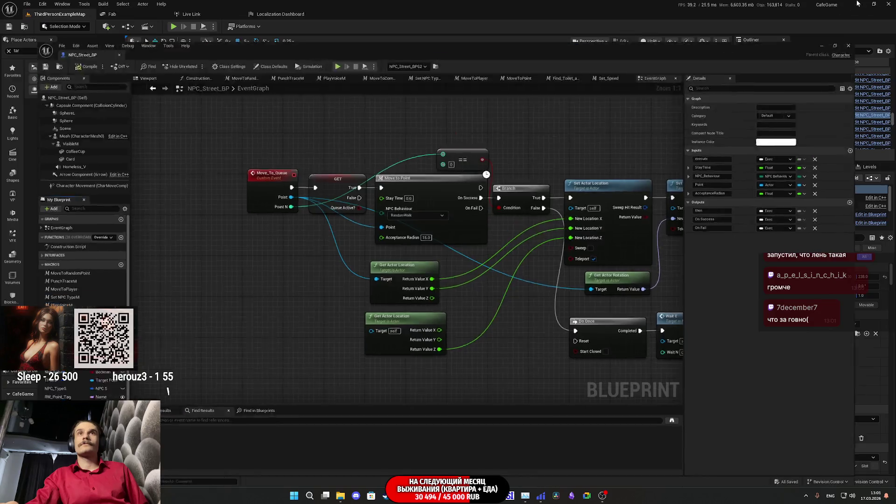
{"action": "left_click", "coordinate": [859, 4]}
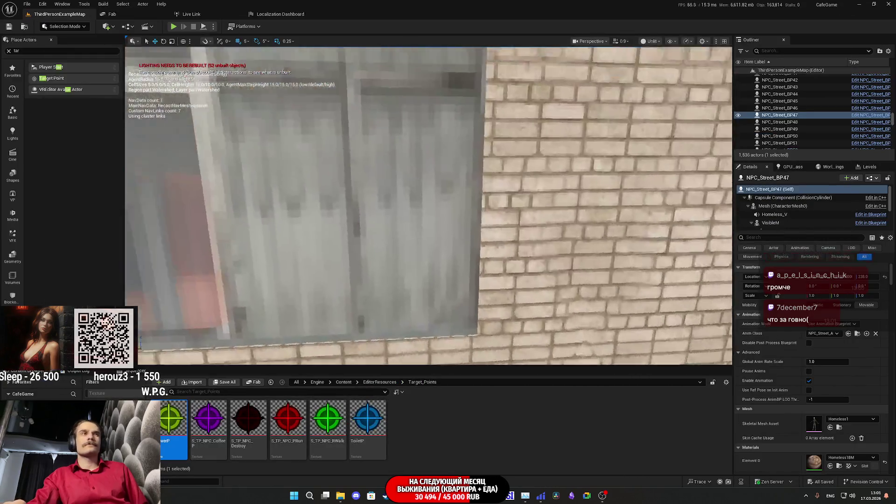
Fly to the living room, select the Pillower_BPC character and open its Blueprint Editor.
{"action": "key", "text": "w"}
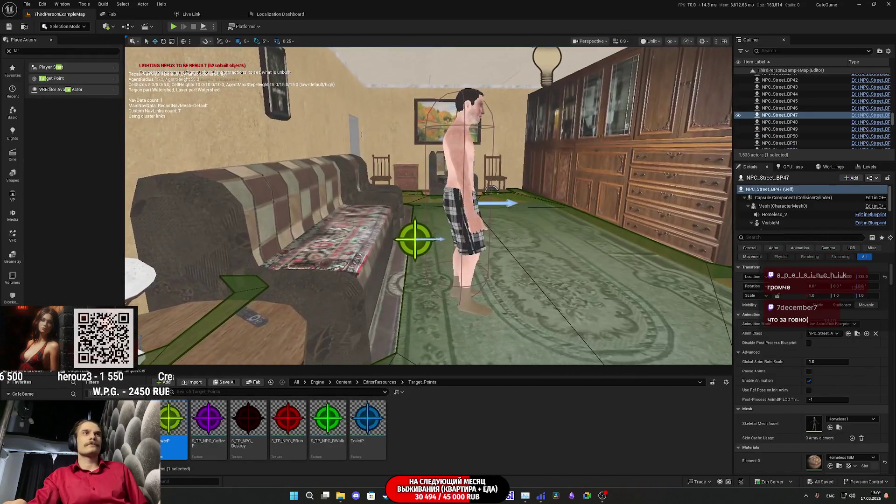
{"action": "key", "text": "f"}
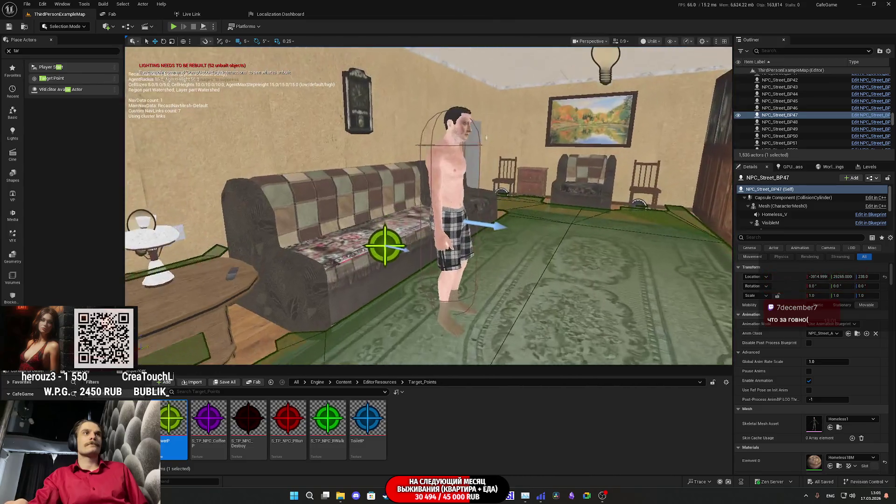
{"action": "left_click", "coordinate": [448, 210]}
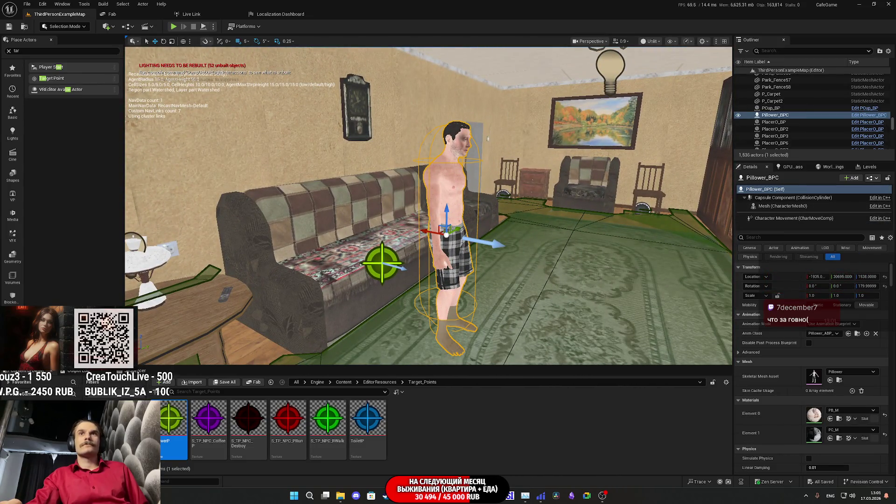
{"action": "left_click", "coordinate": [874, 182]}
{"action": "left_click", "coordinate": [842, 195]}
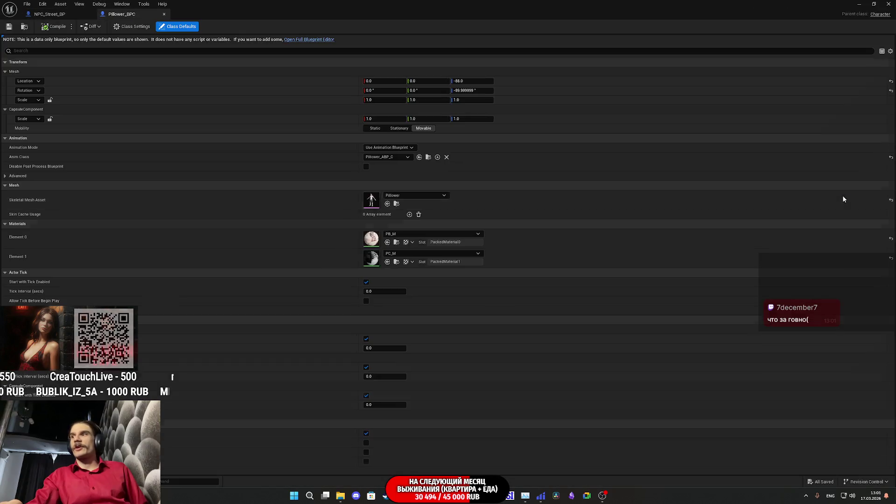
In the full Pillower_BPC Blueprint editor, paste and confirm the MoveToPoint macro, then centre its nodes.
{"action": "left_click", "coordinate": [131, 26]}
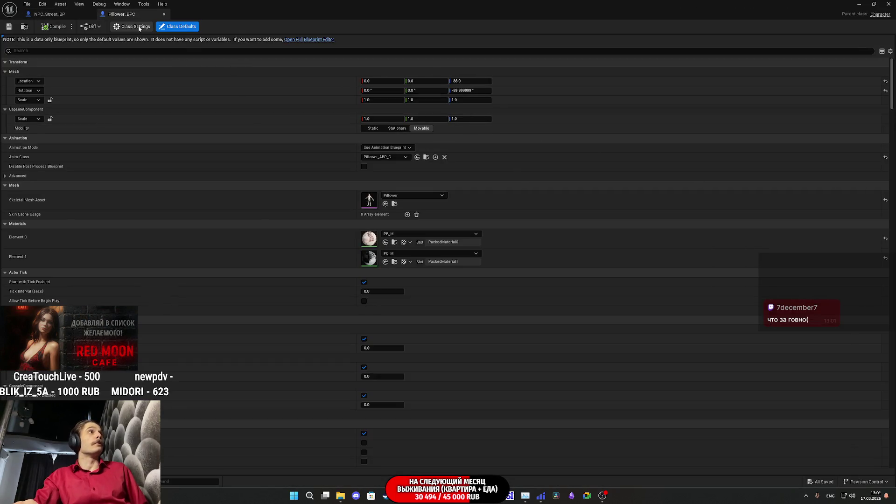
{"action": "left_click", "coordinate": [191, 27]}
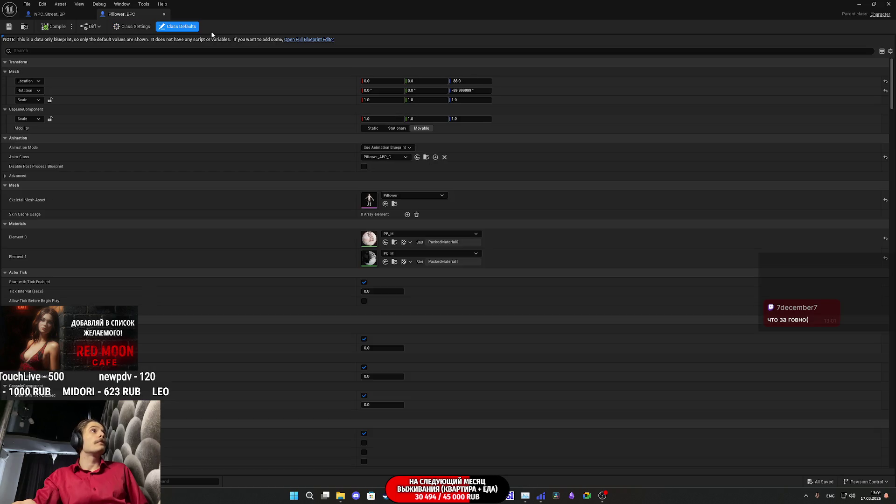
{"action": "left_click", "coordinate": [308, 40]}
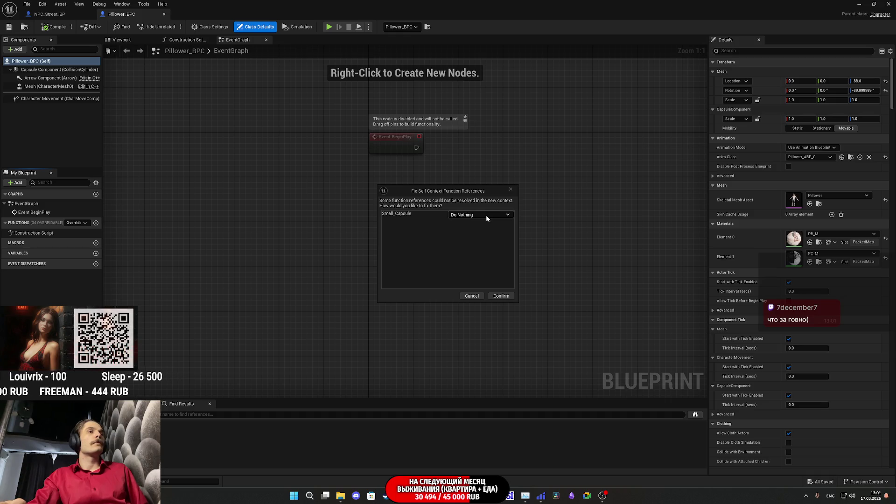
{"action": "left_click", "coordinate": [501, 295]}
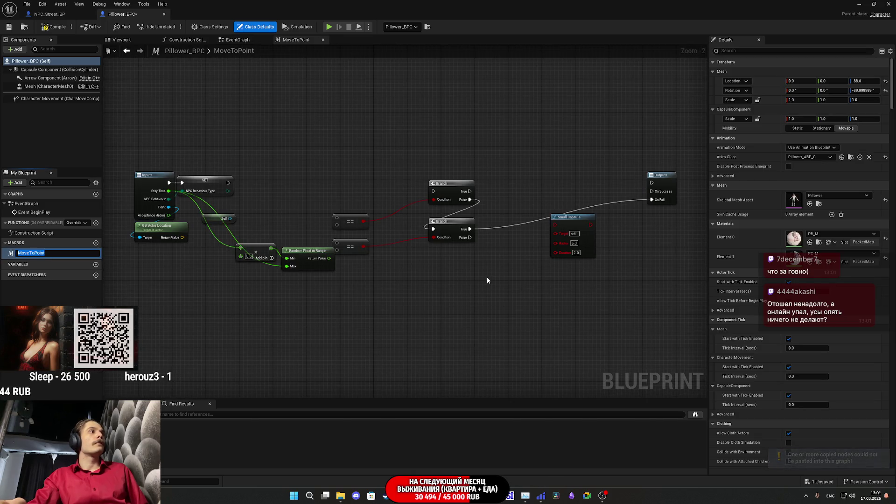
{"action": "mouse_move", "coordinate": [483, 276]}
{"action": "left_mouse_down"}
{"action": "mouse_move", "coordinate": [476, 281]}
{"action": "mouse_move", "coordinate": [561, 287]}
{"action": "left_mouse_up"}
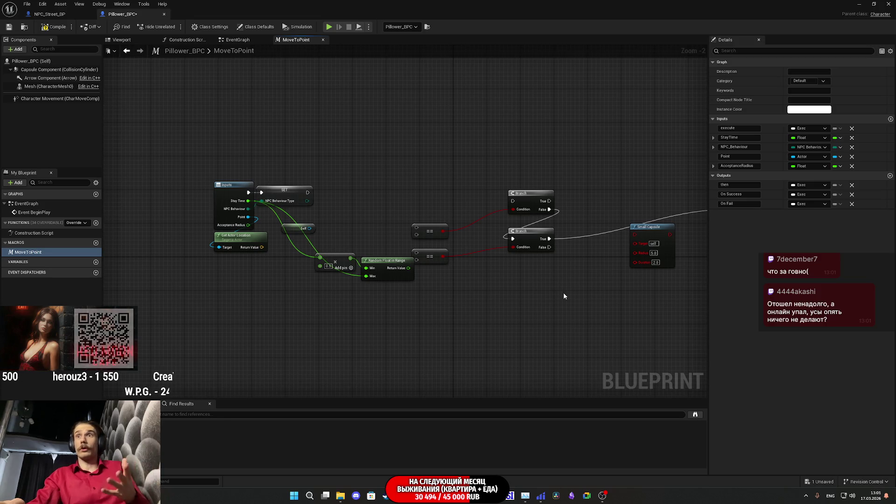
Open NPC_Street_BP's MoveToPoint macro graph, centre its nodes, then switch to the Twitch dashboard.
{"action": "left_click", "coordinate": [65, 15]}
{"action": "scroll", "coordinate": [201, 256], "scroll_direction": "down", "scroll_amount": 4}
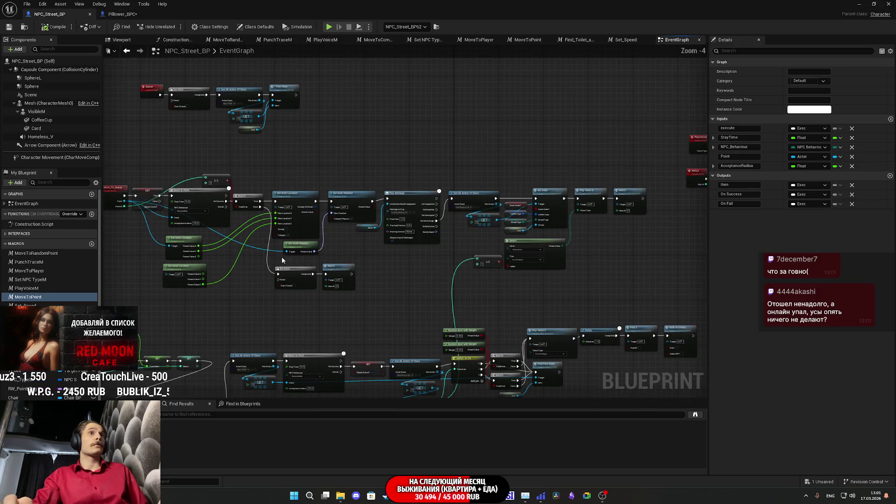
{"action": "double_click", "coordinate": [28, 297]}
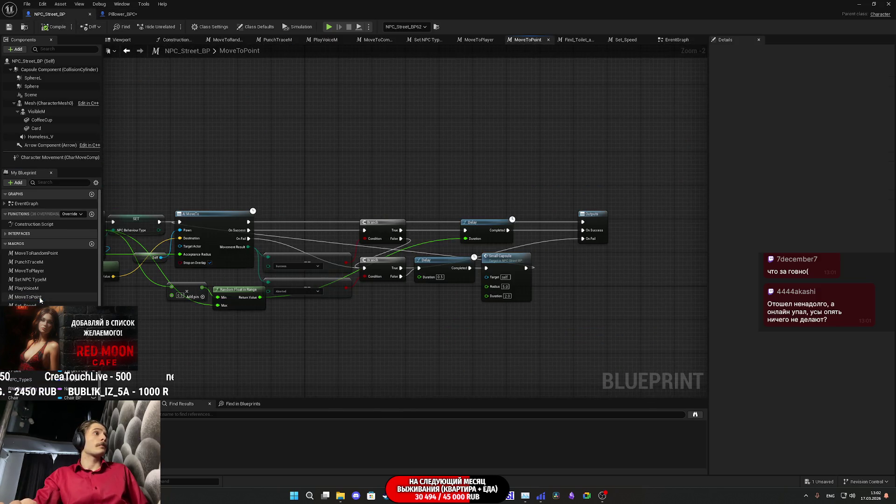
{"action": "mouse_move", "coordinate": [257, 298]}
{"action": "left_mouse_down"}
{"action": "mouse_move", "coordinate": [443, 275]}
{"action": "mouse_move", "coordinate": [378, 266]}
{"action": "mouse_move", "coordinate": [396, 259]}
{"action": "left_mouse_up"}
{"action": "left_click_drag", "start_coordinate": [184, 281], "coordinate": [221, 274]}
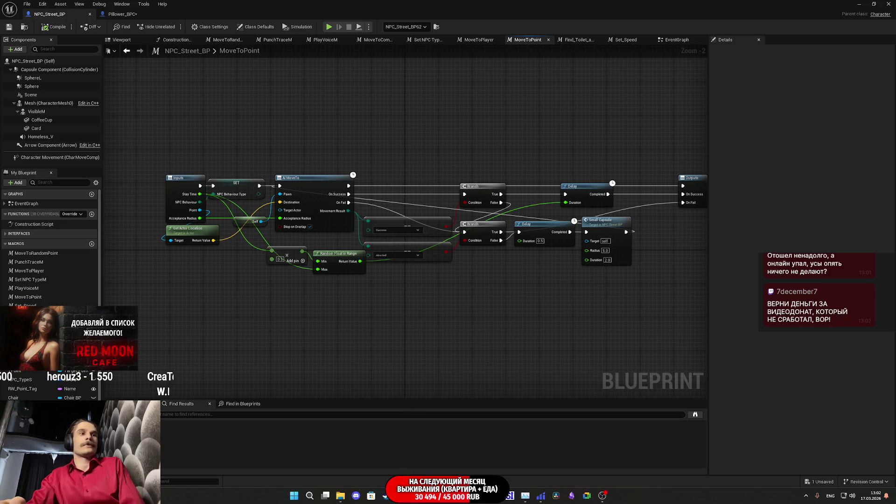
{"action": "key", "text": "alt+Tab"}
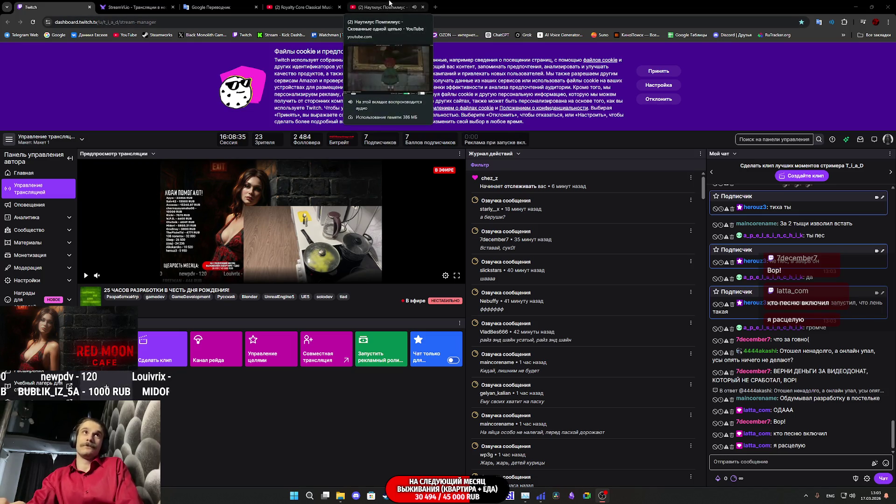
Close the Наутилус Помпилиус video tab so the Igorrr - Cheval video plays.
{"action": "left_click", "coordinate": [388, 7]}
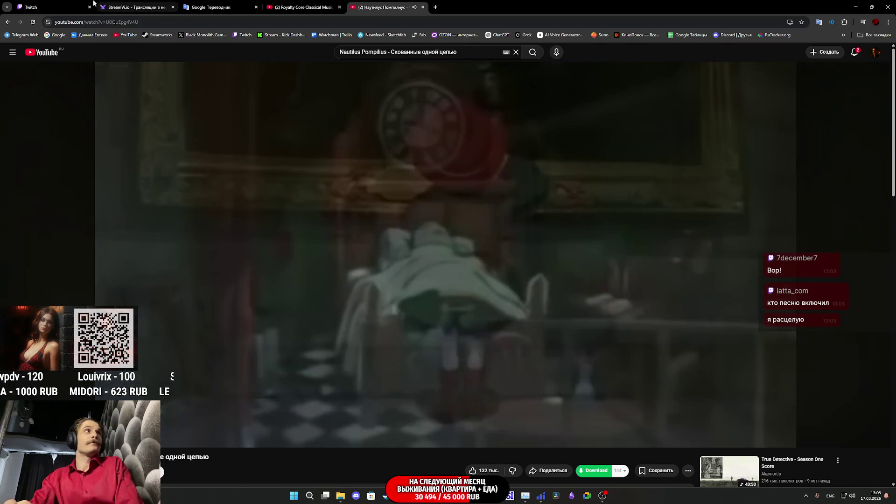
{"action": "left_click", "coordinate": [61, 3]}
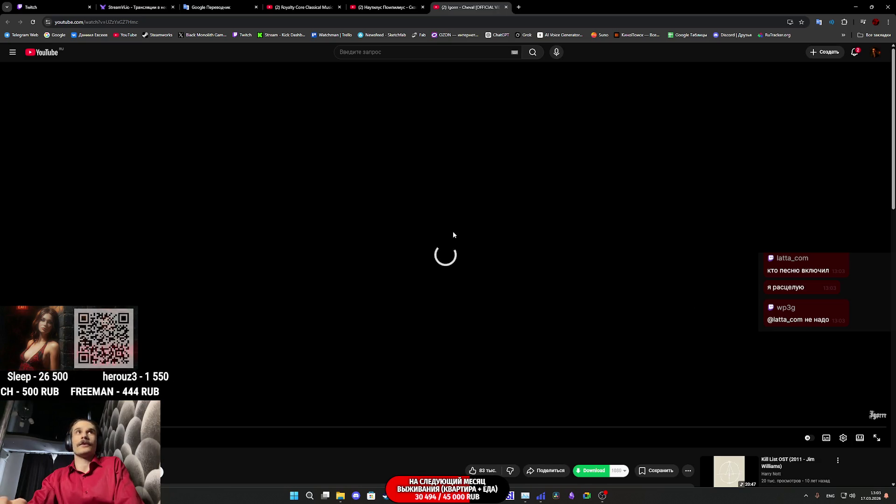
{"action": "left_click", "coordinate": [384, 8]}
{"action": "middle_click", "coordinate": [384, 8]}
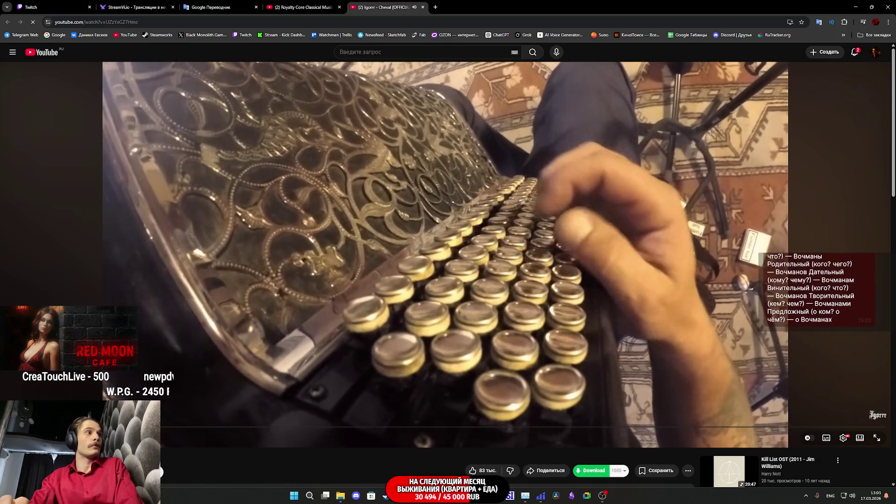
Check the Igorrr - Cheval video and end on the Twitch stream dashboard.
{"action": "scroll", "coordinate": [448, 275], "scroll_direction": "down", "scroll_amount": 4}
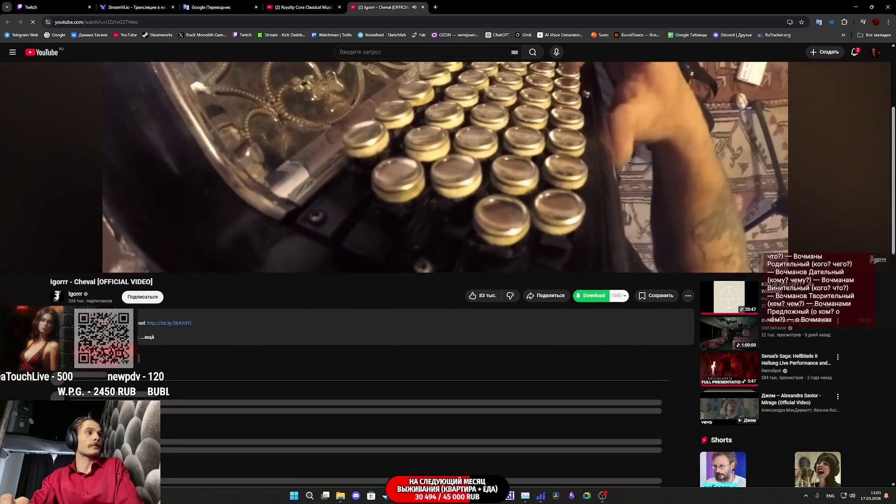
{"action": "scroll", "coordinate": [448, 275], "scroll_direction": "up", "scroll_amount": 4}
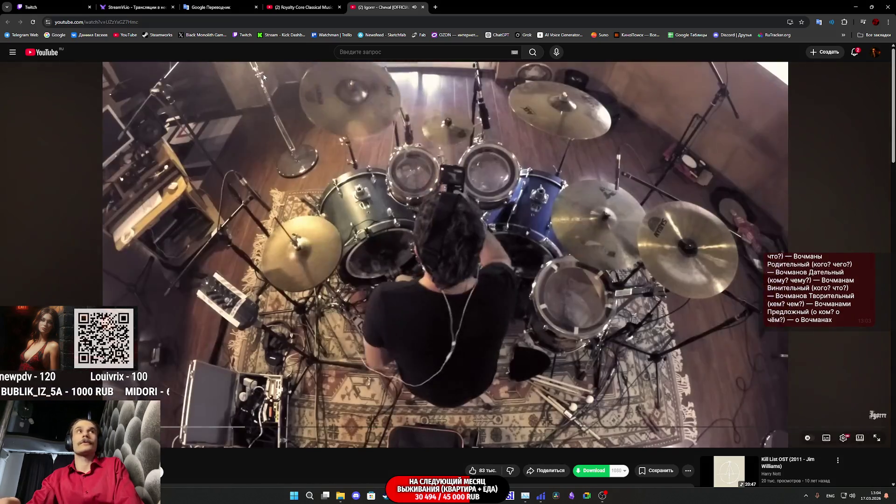
{"action": "mouse_move", "coordinate": [50, 3]}
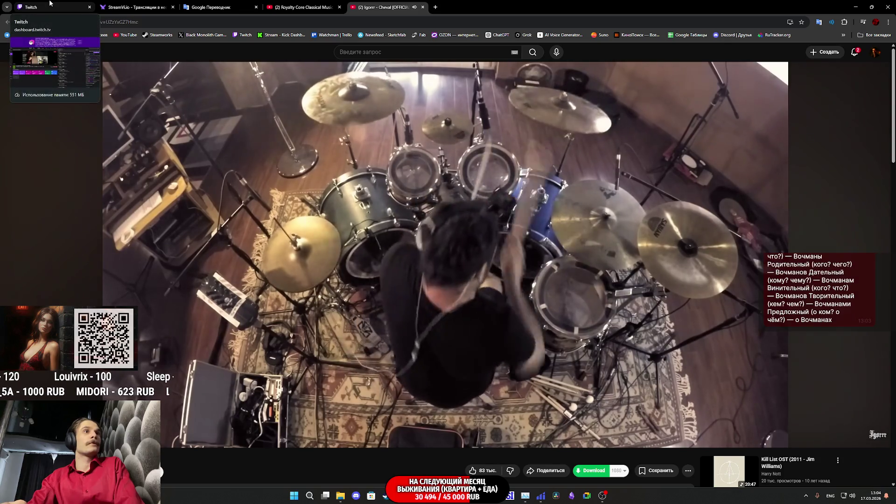
{"action": "scroll", "coordinate": [169, 222], "scroll_direction": "down", "scroll_amount": 3}
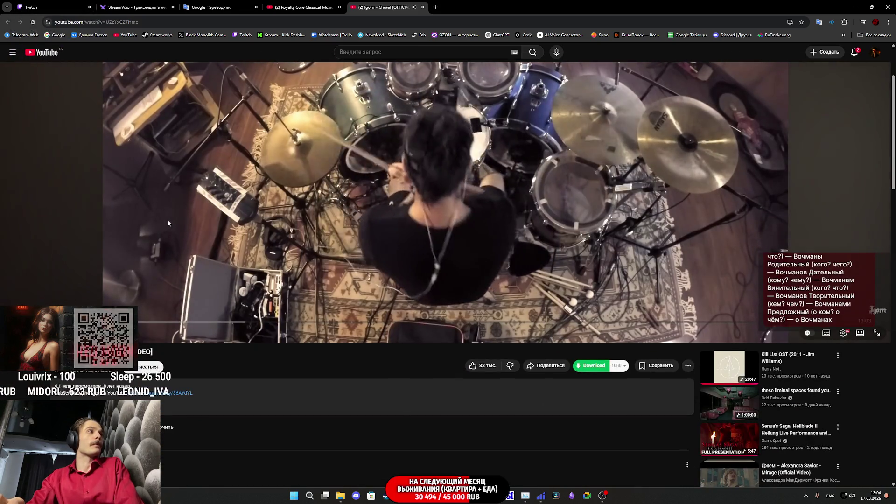
{"action": "scroll", "coordinate": [154, 278], "scroll_direction": "up", "scroll_amount": 3}
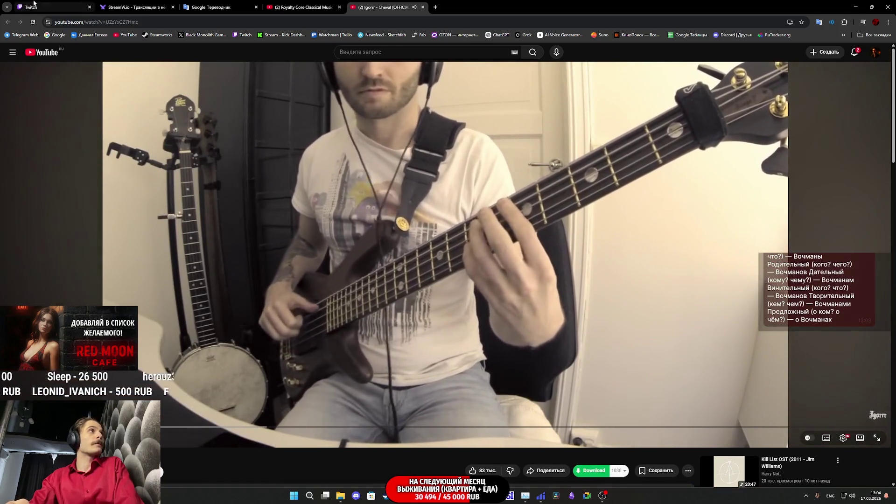
{"action": "left_click", "coordinate": [36, 4]}
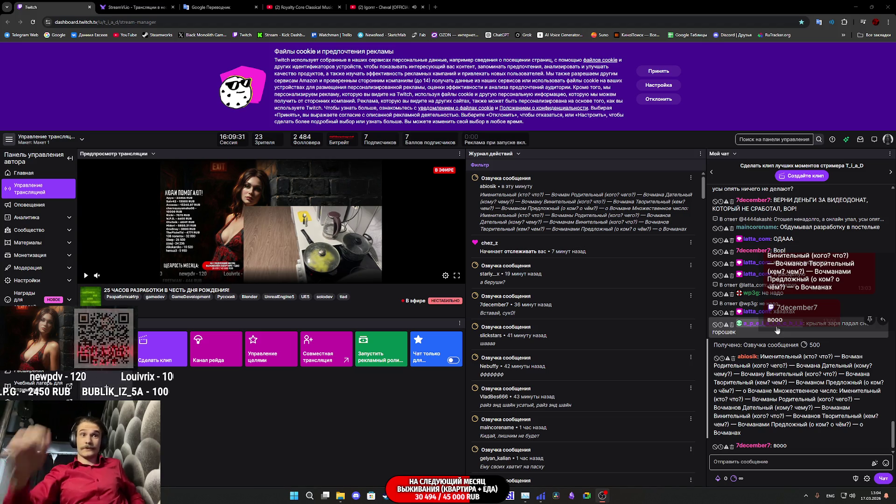
{"action": "left_click", "coordinate": [375, 8]}
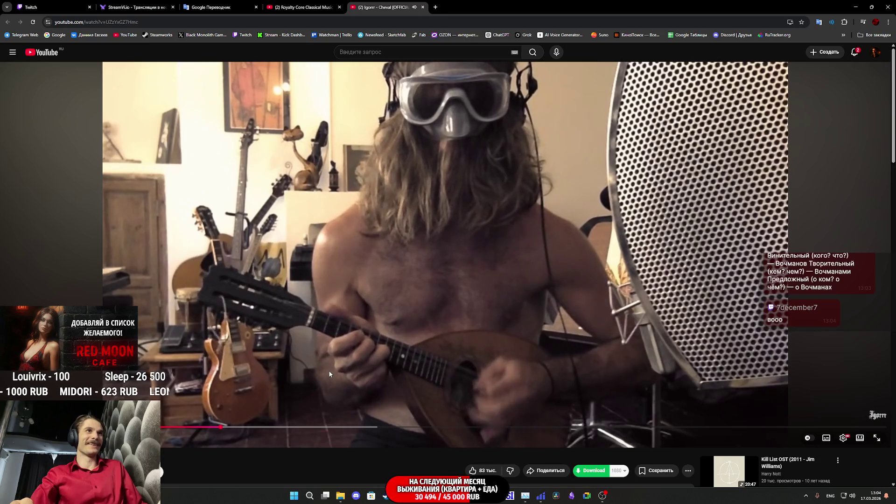
{"action": "left_click", "coordinate": [73, 9]}
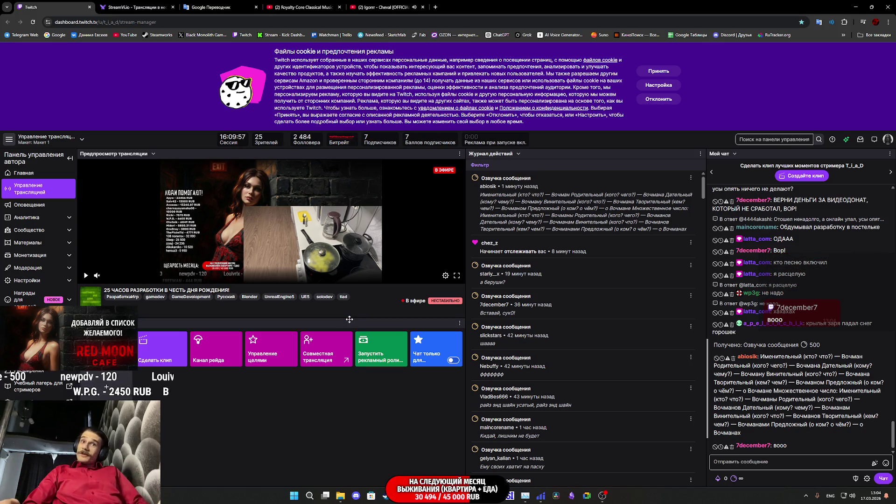
Return to NPC_Street_BP's MoveToPoint graph and shift the Inputs node left, bringing Outputs into view.
{"action": "mouse_move", "coordinate": [433, 495]}
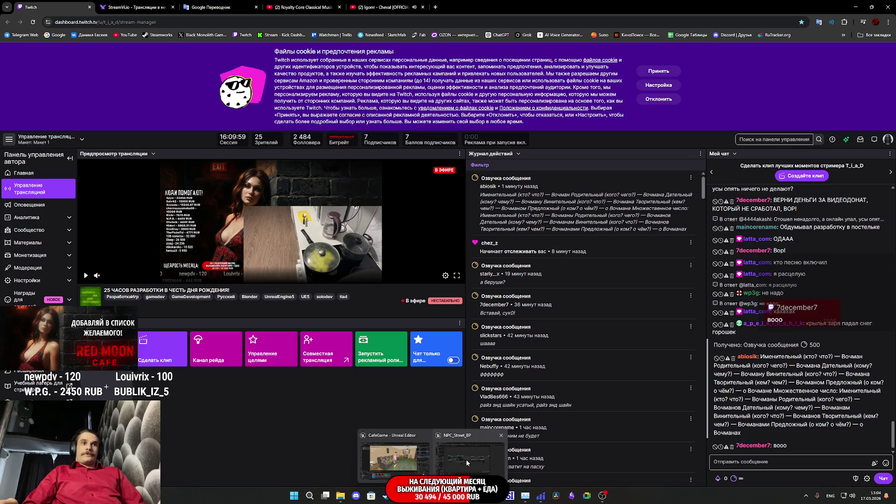
{"action": "left_click", "coordinate": [463, 461]}
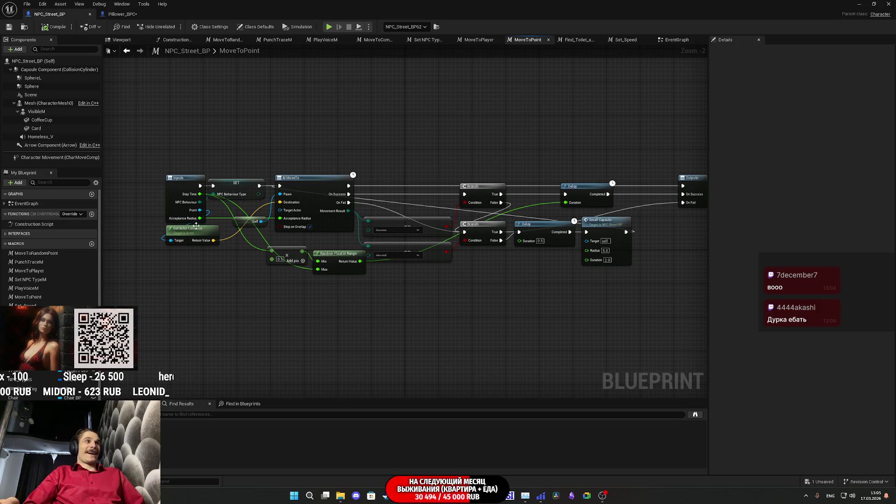
{"action": "left_click_drag", "start_coordinate": [169, 197], "coordinate": [113, 198]}
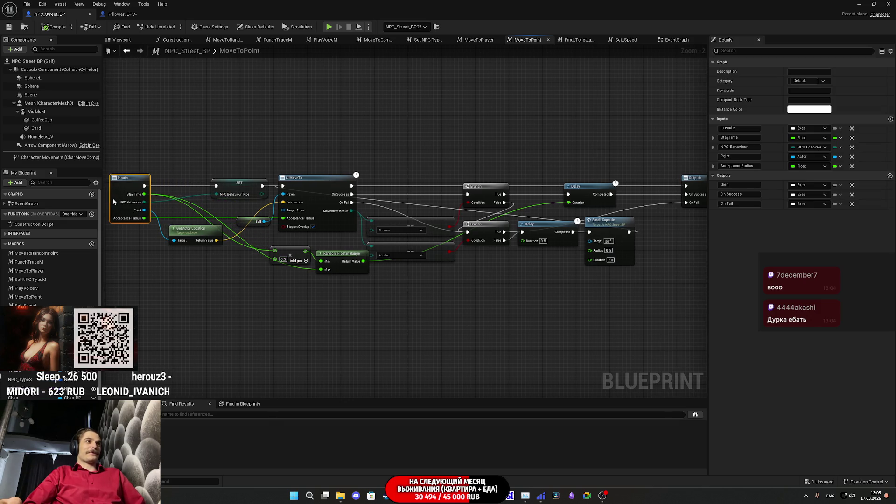
{"action": "left_click", "coordinate": [218, 285]}
{"action": "mouse_move", "coordinate": [616, 320]}
{"action": "left_mouse_down"}
{"action": "mouse_move", "coordinate": [585, 331]}
{"action": "mouse_move", "coordinate": [583, 319]}
{"action": "mouse_move", "coordinate": [421, 241]}
{"action": "mouse_move", "coordinate": [473, 288]}
{"action": "mouse_move", "coordinate": [517, 297]}
{"action": "left_mouse_up"}
Move Small Capsule aside, select the Set, AI MoveTo, Branch and Delay nodes, and open Pillower_BPC.
{"action": "scroll", "coordinate": [607, 245], "scroll_direction": "up", "scroll_amount": 2}
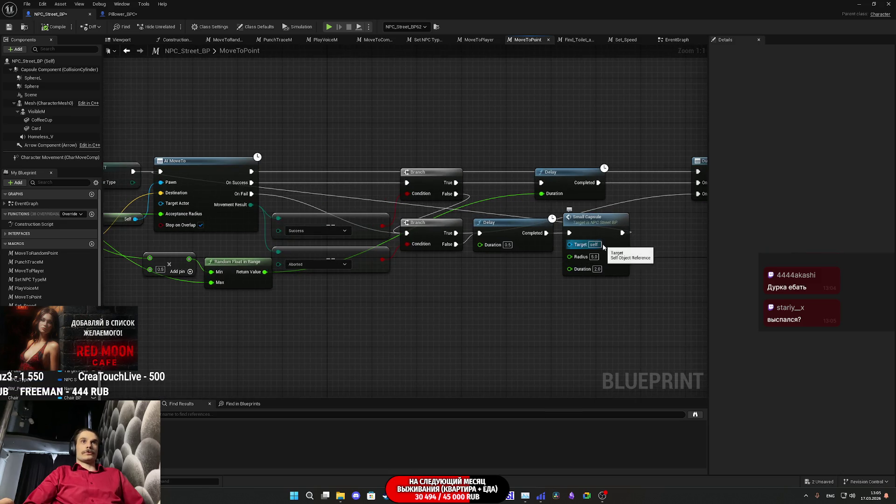
{"action": "left_click_drag", "start_coordinate": [614, 248], "coordinate": [686, 257]}
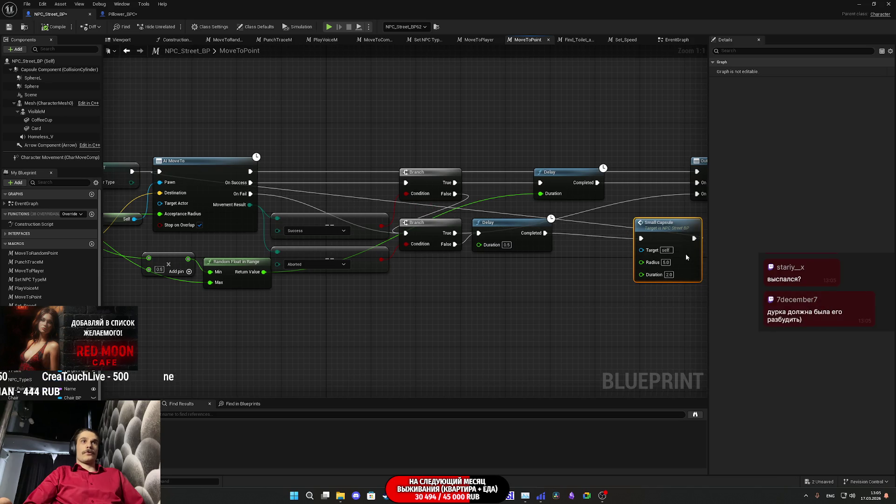
{"action": "scroll", "coordinate": [686, 257], "scroll_direction": "down", "scroll_amount": 2}
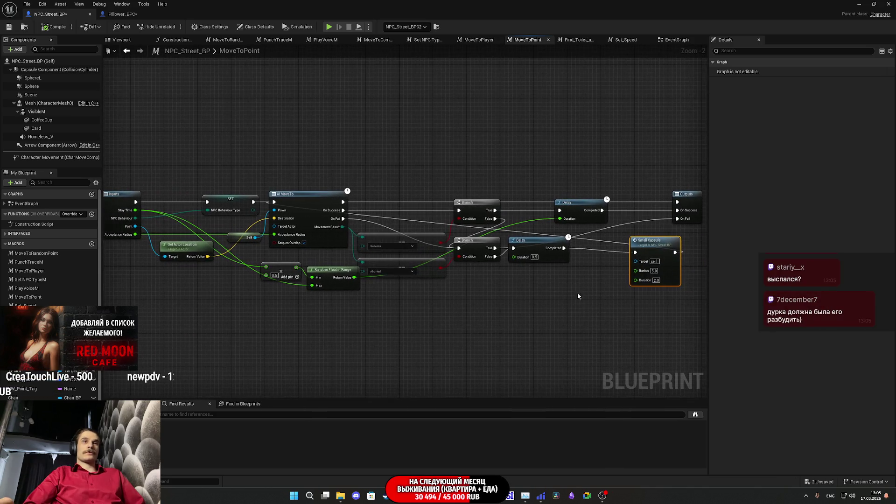
{"action": "mouse_move", "coordinate": [597, 346]}
{"action": "left_mouse_down"}
{"action": "mouse_move", "coordinate": [345, 201]}
{"action": "mouse_move", "coordinate": [191, 160]}
{"action": "left_mouse_up"}
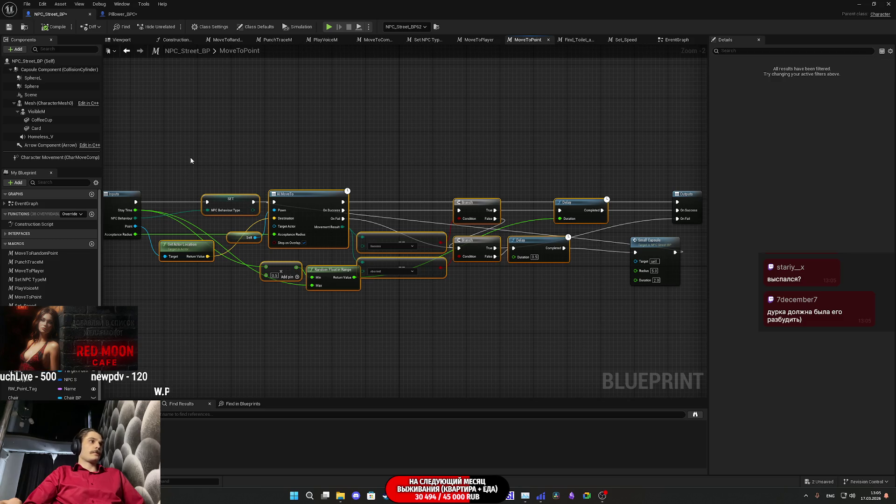
{"action": "left_click", "coordinate": [123, 14]}
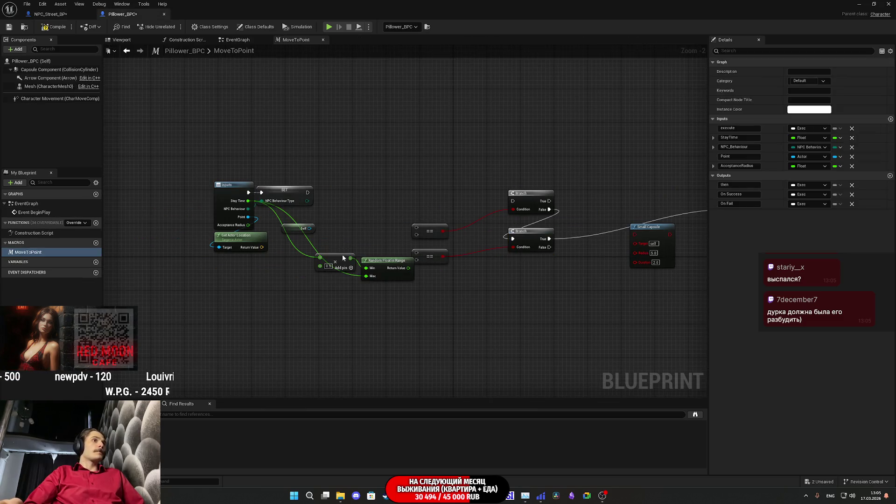
Paste the AI MoveTo logic and delete the old upper nodes and the SET node.
{"action": "key", "text": "ctrl+v"}
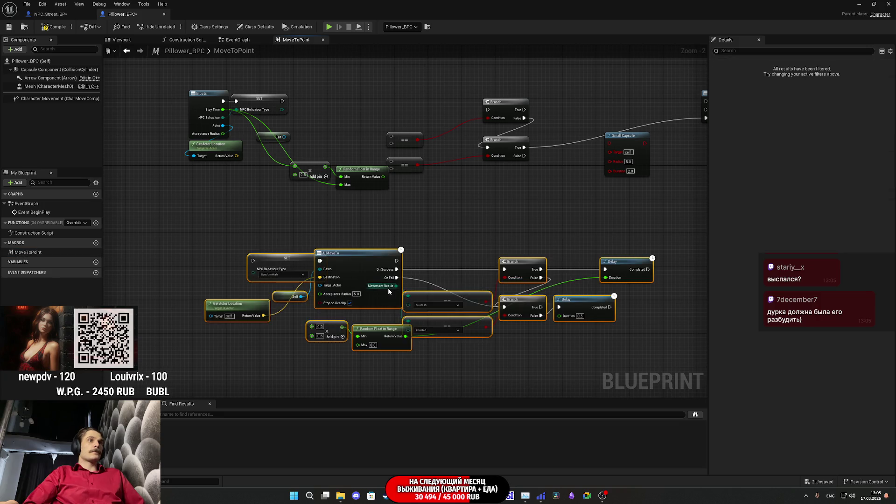
{"action": "left_click_drag", "start_coordinate": [642, 273], "coordinate": [239, 110]}
{"action": "key", "text": "Delete"}
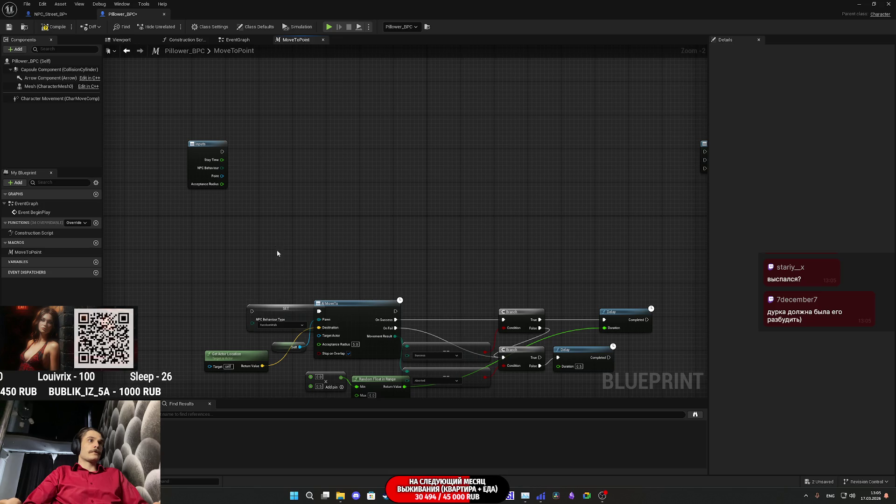
{"action": "scroll", "coordinate": [284, 327], "scroll_direction": "up", "scroll_amount": 2}
{"action": "mouse_move", "coordinate": [275, 217]}
{"action": "left_mouse_down"}
{"action": "mouse_move", "coordinate": [224, 217]}
{"action": "mouse_move", "coordinate": [230, 226]}
{"action": "mouse_move", "coordinate": [274, 224]}
{"action": "left_mouse_up"}
{"action": "key", "text": "Delete"}
{"action": "scroll", "coordinate": [192, 356], "scroll_direction": "down", "scroll_amount": 2}
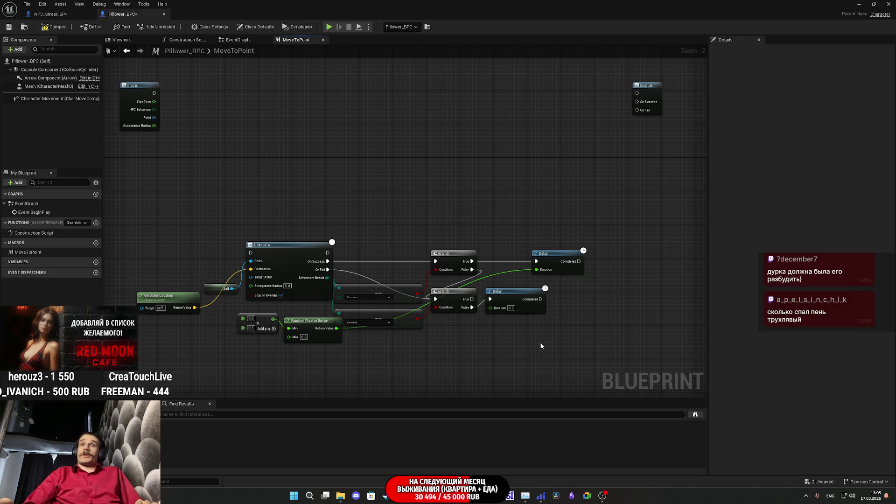
Move the pasted nodes up between the Inputs and Outputs nodes.
{"action": "mouse_move", "coordinate": [562, 359]}
{"action": "left_mouse_down"}
{"action": "mouse_move", "coordinate": [335, 212]}
{"action": "mouse_move", "coordinate": [595, 281]}
{"action": "left_mouse_up"}
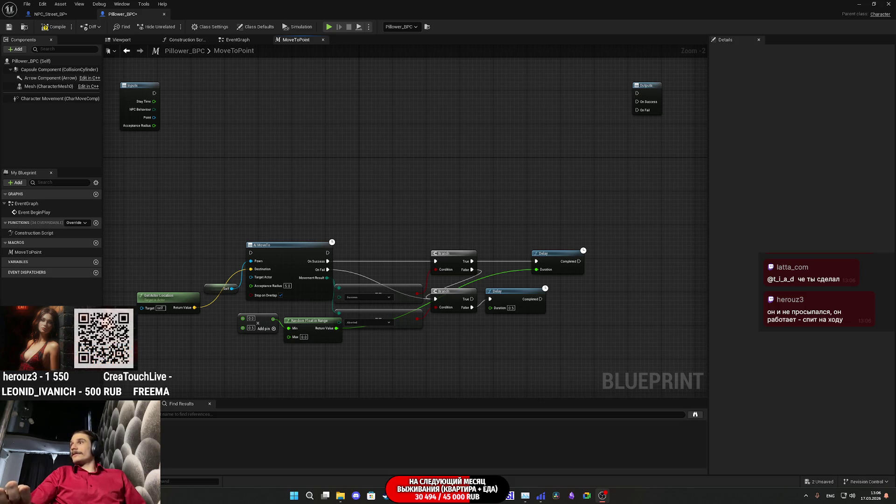
{"action": "left_click_drag", "start_coordinate": [289, 245], "coordinate": [326, 77]}
{"action": "left_click_drag", "start_coordinate": [463, 189], "coordinate": [471, 328]}
{"action": "left_click", "coordinate": [528, 313]}
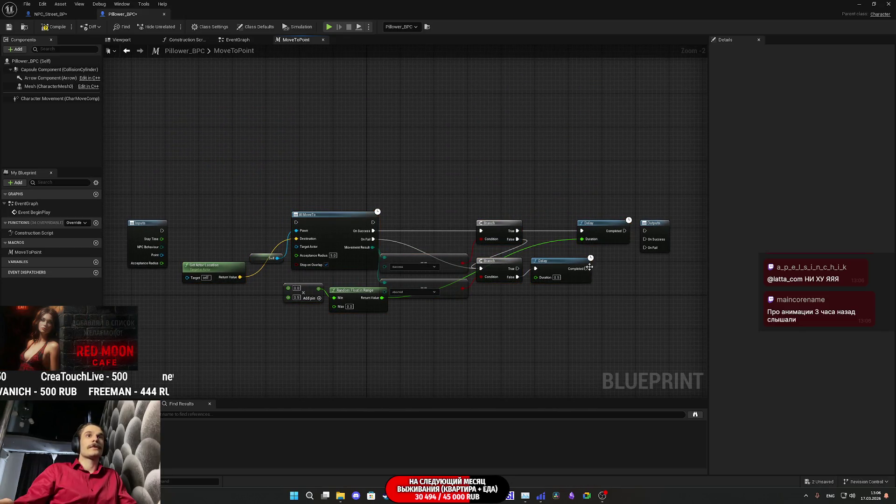
Wire the lower Delay's Completed back into AI MoveTo, then switch to the Twitch dashboard.
{"action": "mouse_move", "coordinate": [585, 269]}
{"action": "left_mouse_down"}
{"action": "mouse_move", "coordinate": [274, 215]}
{"action": "mouse_move", "coordinate": [295, 222]}
{"action": "left_mouse_up"}
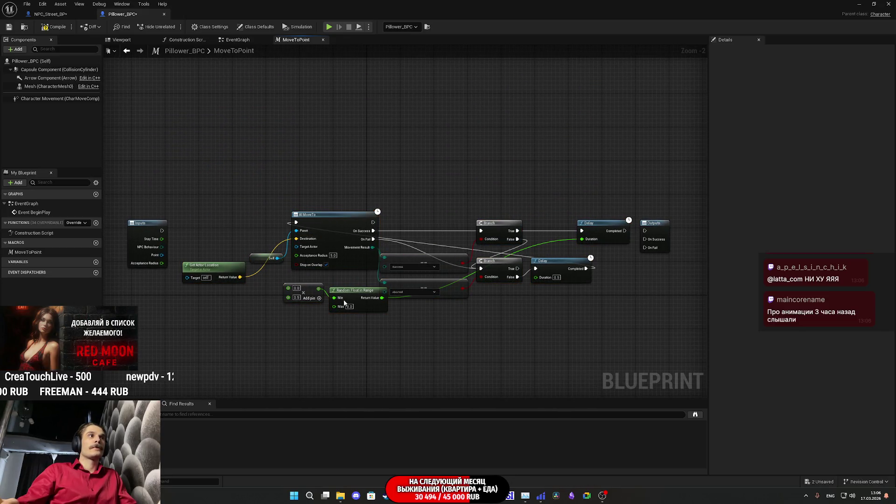
{"action": "scroll", "coordinate": [500, 296], "scroll_direction": "up", "scroll_amount": 2}
{"action": "mouse_move", "coordinate": [500, 296]}
{"action": "left_mouse_down"}
{"action": "mouse_move", "coordinate": [475, 311]}
{"action": "mouse_move", "coordinate": [418, 319]}
{"action": "left_mouse_up"}
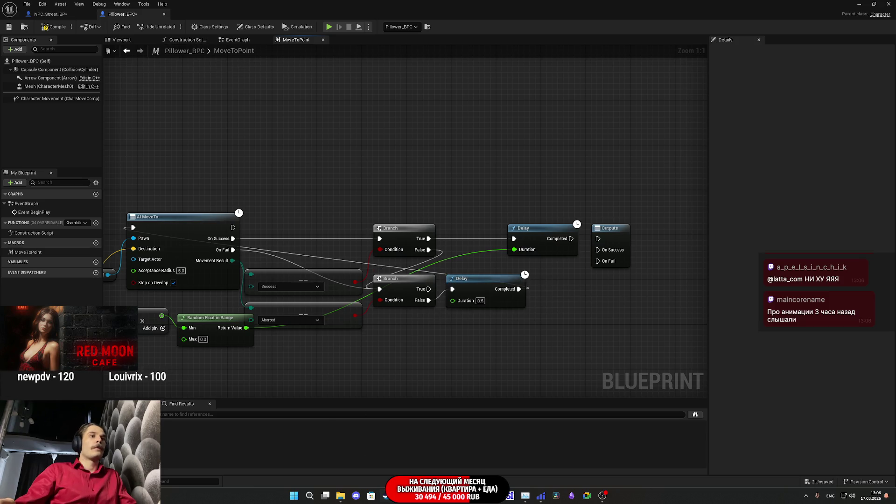
{"action": "key", "text": "alt+Tab"}
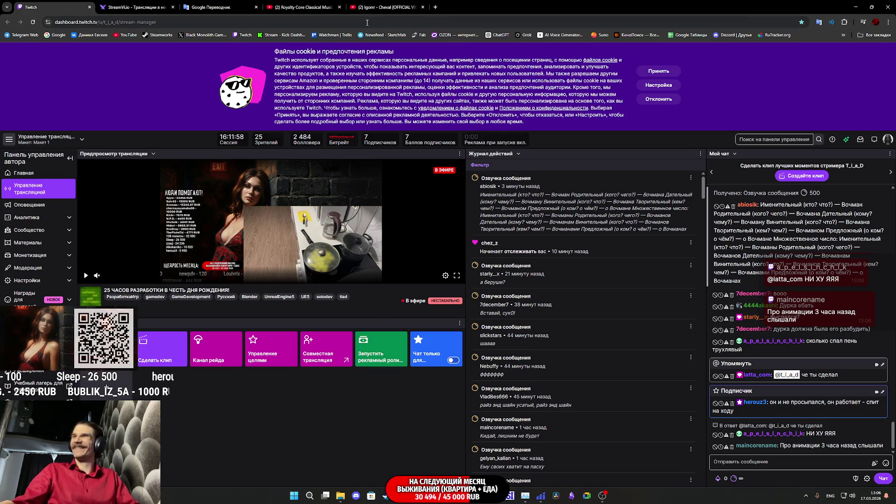
Close the Igorrr video and restart the Mozart Lucio Silla overture from the beginning.
{"action": "left_click", "coordinate": [382, 4]}
{"action": "middle_click", "coordinate": [382, 4]}
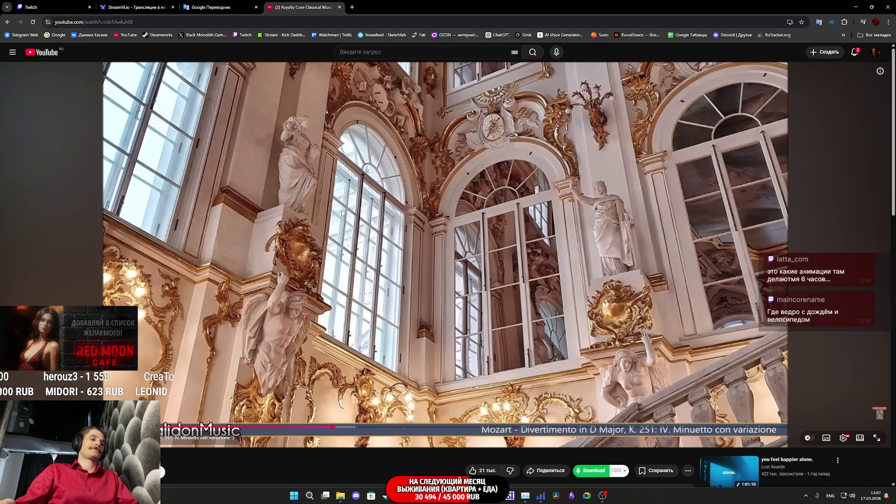
{"action": "key", "text": "Home"}
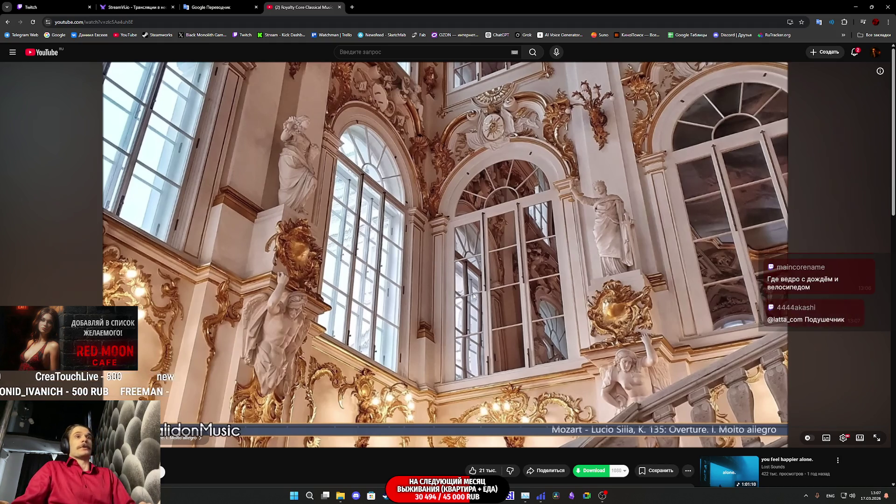
{"action": "left_click", "coordinate": [469, 263]}
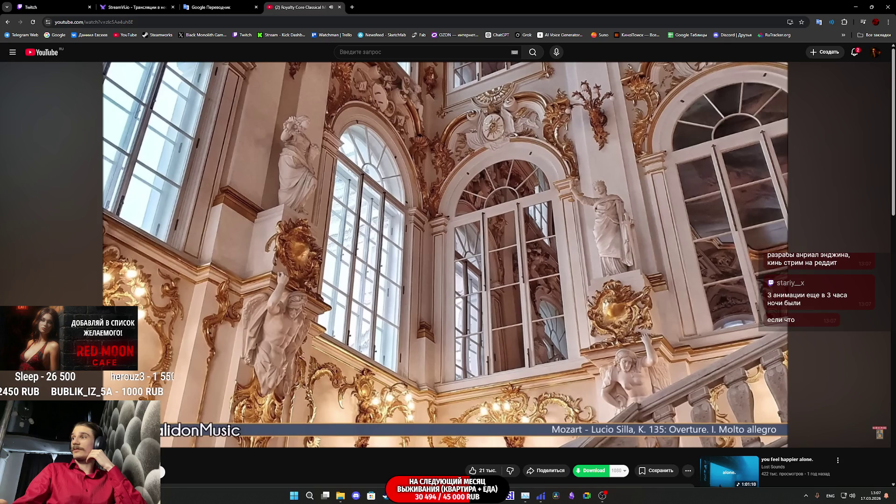
Check the Twitch stream manager, then return to the Unreal Editor blueprint.
{"action": "left_click", "coordinate": [69, 4]}
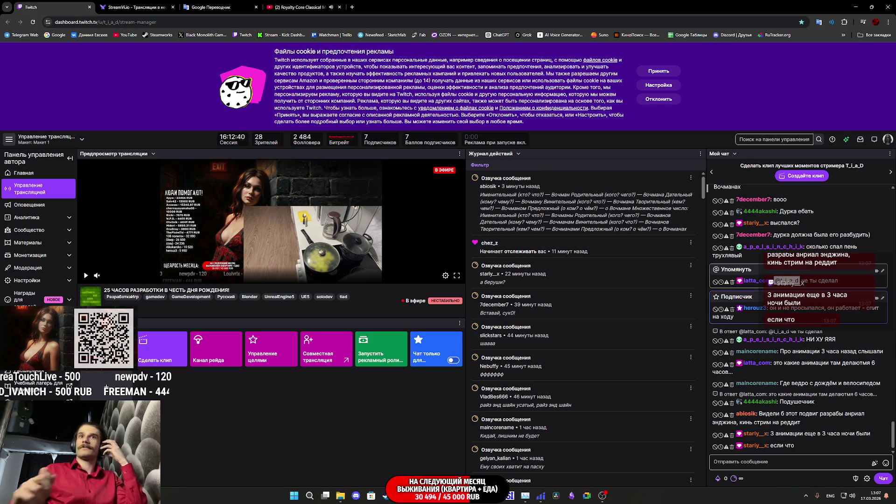
{"action": "mouse_move", "coordinate": [445, 495]}
{"action": "left_click", "coordinate": [461, 471]}
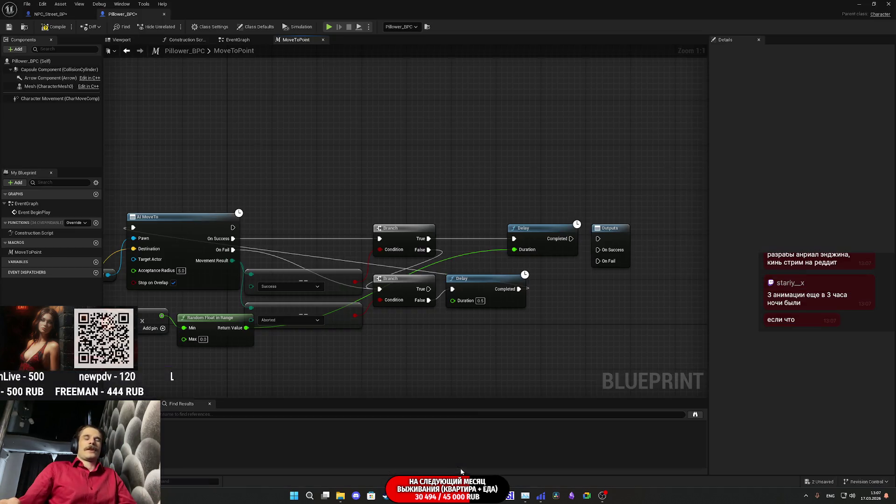
Wire Branch True into Outputs and link Outputs back toward AI MoveTo, matching NPC_Street_BP.
{"action": "left_click_drag", "start_coordinate": [547, 351], "coordinate": [535, 356]}
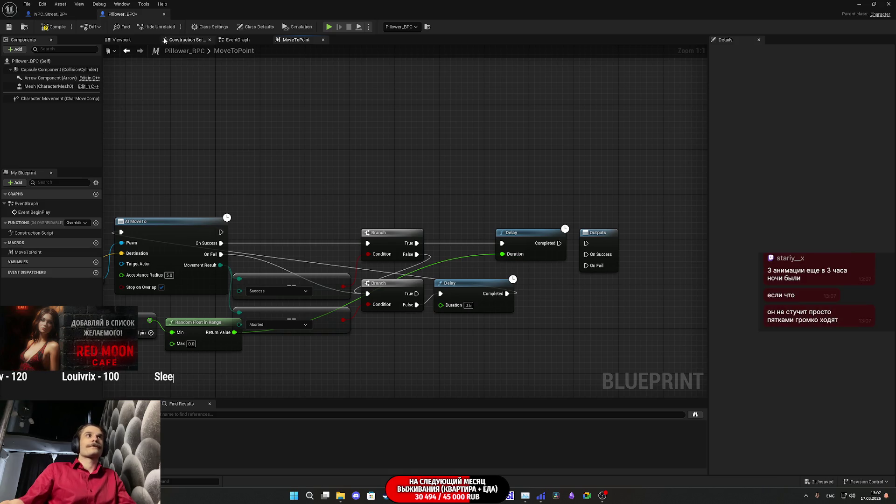
{"action": "left_click", "coordinate": [67, 15]}
{"action": "left_click_drag", "start_coordinate": [652, 259], "coordinate": [521, 237]}
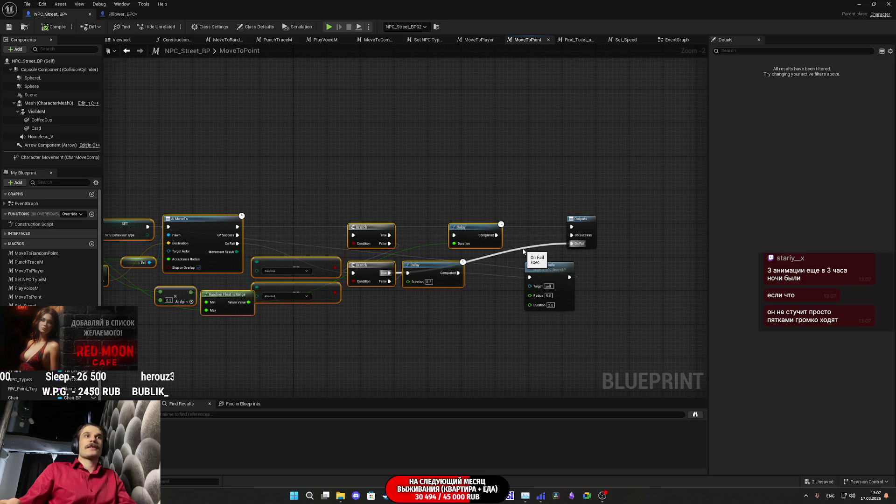
{"action": "left_click", "coordinate": [127, 17]}
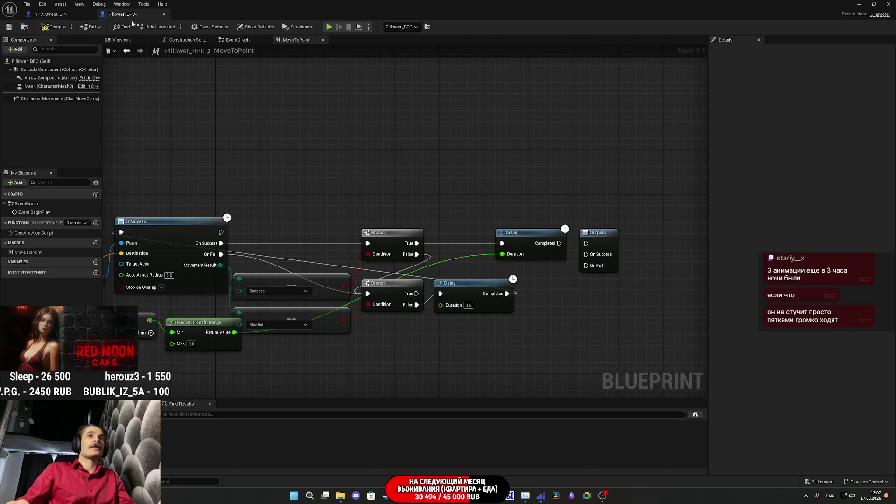
{"action": "left_click_drag", "start_coordinate": [417, 293], "coordinate": [586, 266]}
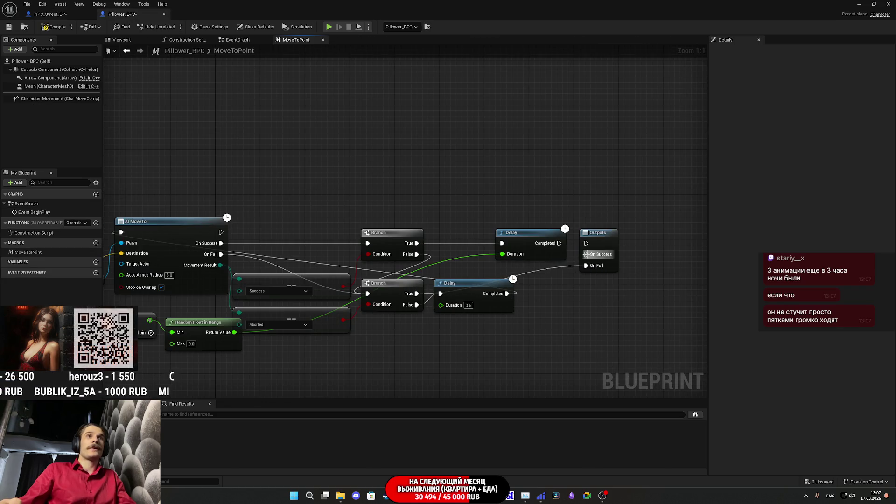
{"action": "left_click", "coordinate": [76, 13]}
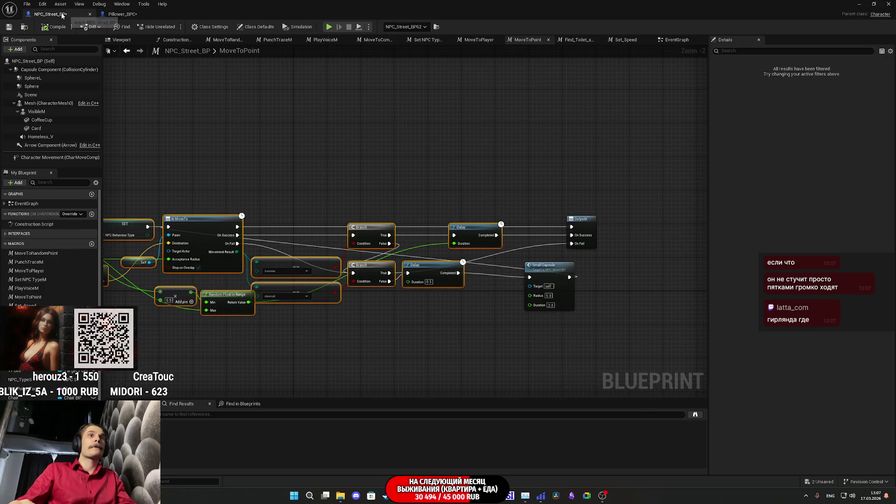
{"action": "left_click_drag", "start_coordinate": [519, 223], "coordinate": [636, 223]}
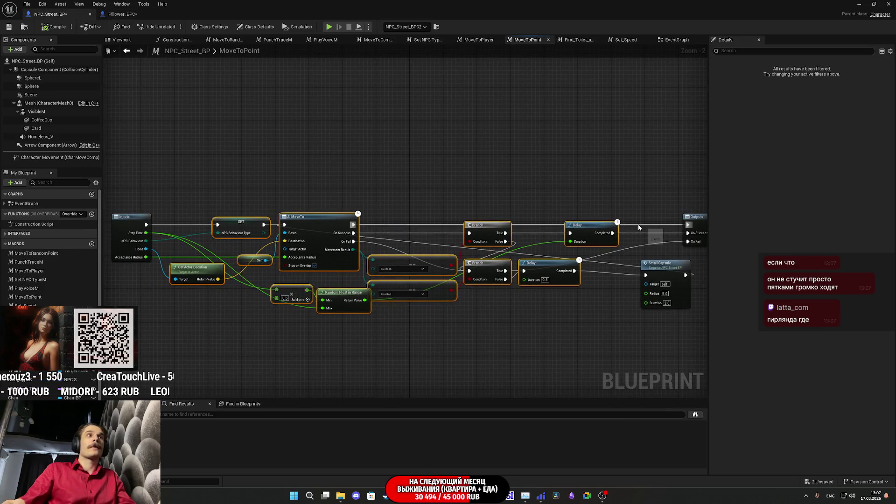
{"action": "left_click", "coordinate": [120, 14]}
{"action": "mouse_move", "coordinate": [586, 243]}
{"action": "left_mouse_down"}
{"action": "mouse_move", "coordinate": [261, 226]}
{"action": "mouse_move", "coordinate": [222, 232]}
{"action": "left_mouse_up"}
Connect the Inputs node's exec pin to AI MoveTo.
{"action": "mouse_move", "coordinate": [455, 178]}
{"action": "left_mouse_down"}
{"action": "mouse_move", "coordinate": [500, 135]}
{"action": "mouse_move", "coordinate": [744, 154]}
{"action": "left_mouse_up"}
{"action": "mouse_move", "coordinate": [240, 218]}
{"action": "left_mouse_down"}
{"action": "mouse_move", "coordinate": [423, 211]}
{"action": "mouse_move", "coordinate": [345, 201]}
{"action": "left_mouse_up"}
{"action": "key", "text": "Escape"}
{"action": "left_click_drag", "start_coordinate": [240, 218], "coordinate": [419, 208]}
Connect the Stay Time input to Random Float in Range's Max pin.
{"action": "left_click", "coordinate": [66, 15]}
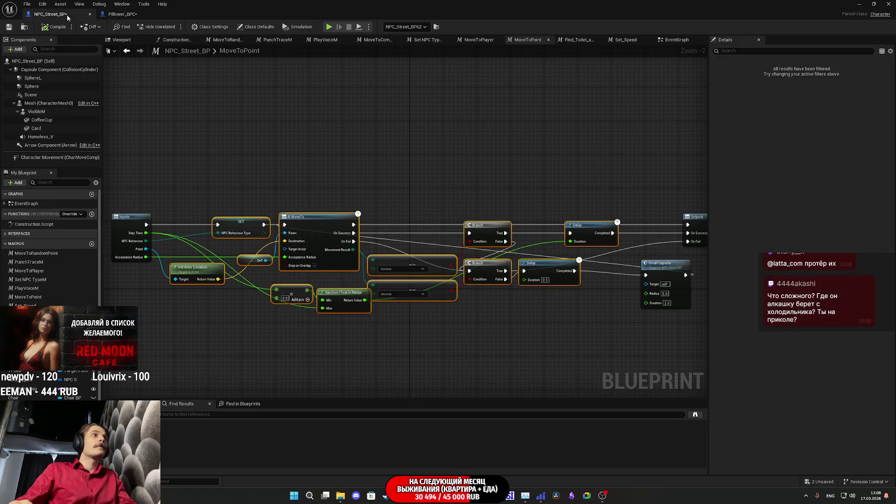
{"action": "left_click", "coordinate": [122, 14]}
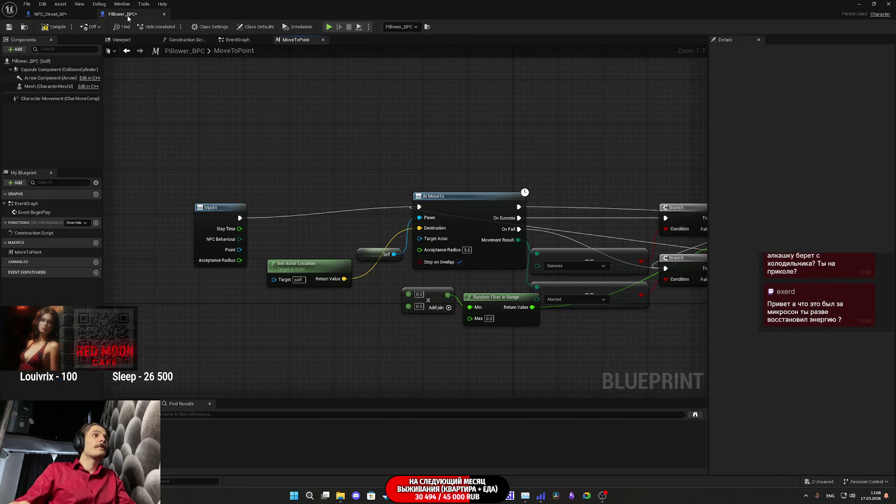
{"action": "left_click_drag", "start_coordinate": [239, 229], "coordinate": [408, 294]}
{"action": "mouse_move", "coordinate": [238, 229]}
{"action": "left_mouse_down"}
{"action": "mouse_move", "coordinate": [487, 320]}
{"action": "mouse_move", "coordinate": [470, 318]}
{"action": "left_mouse_up"}
Connect the Point input to Get Actor Location's Target, checking NPC_Street_BP for reference.
{"action": "left_click", "coordinate": [68, 16]}
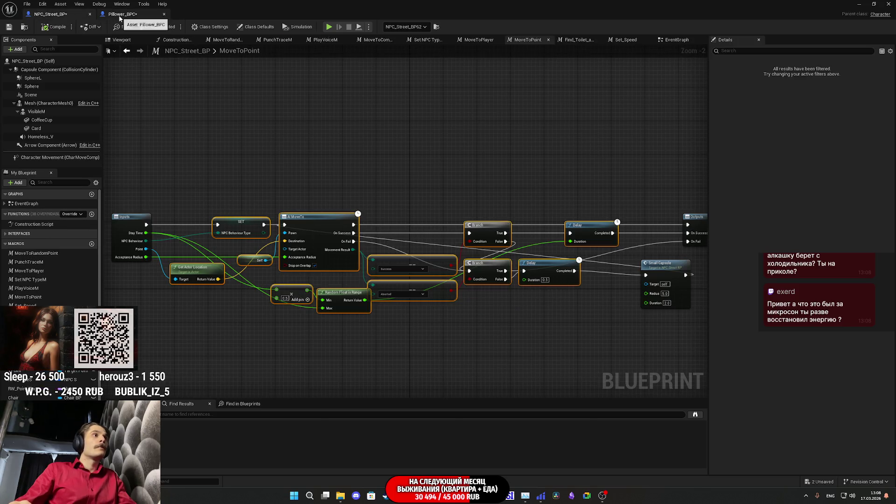
{"action": "left_click_drag", "start_coordinate": [146, 249], "coordinate": [166, 275]}
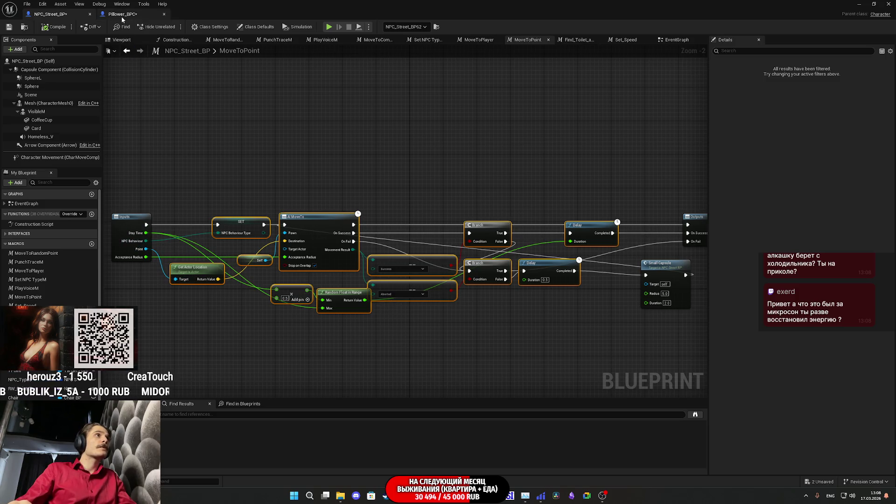
{"action": "left_click", "coordinate": [122, 14]}
{"action": "left_click_drag", "start_coordinate": [239, 249], "coordinate": [285, 279]}
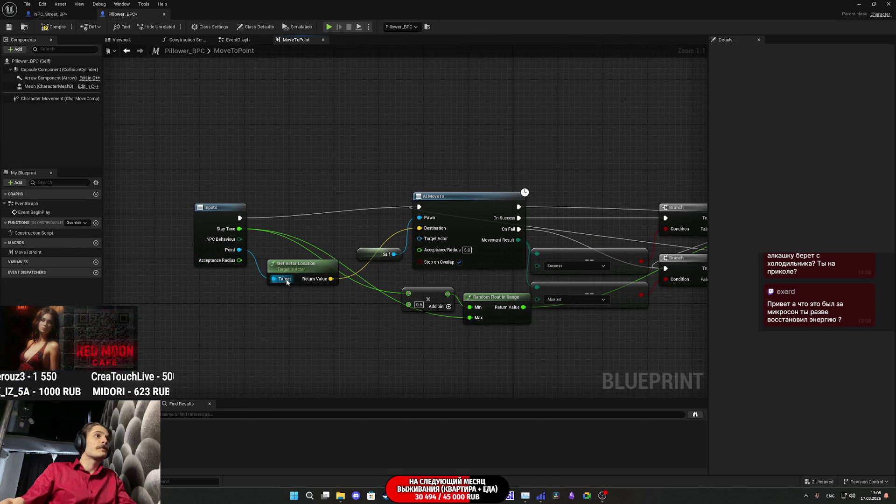
{"action": "left_click", "coordinate": [76, 15]}
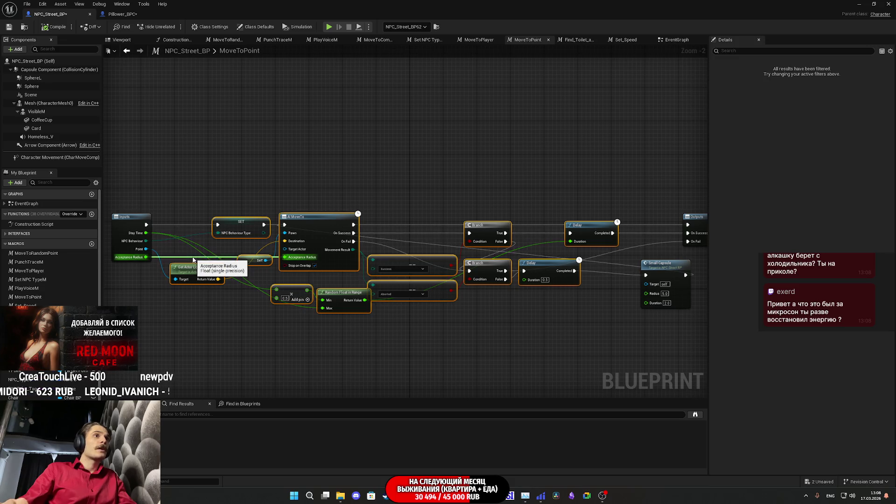
{"action": "left_click", "coordinate": [120, 14]}
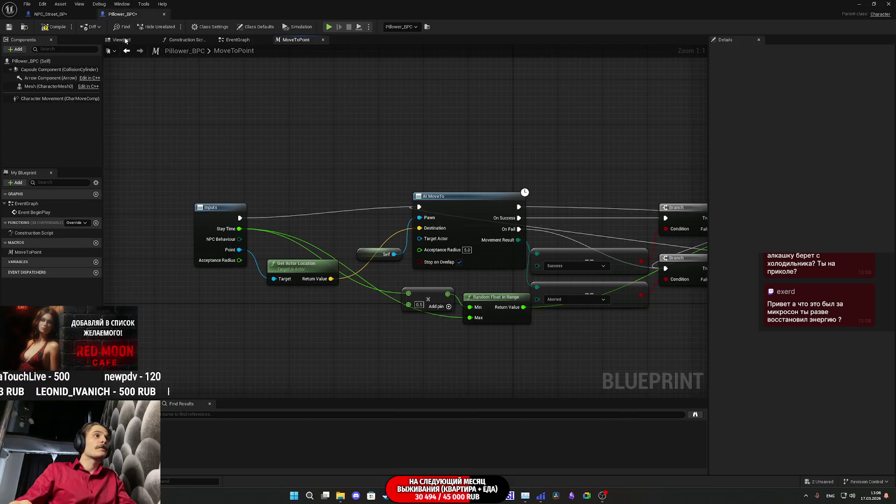
Connect Inputs' Acceptance Radius to AI MoveTo's Acceptance Radius and nudge the Inputs node.
{"action": "left_click_drag", "start_coordinate": [445, 255], "coordinate": [445, 255]}
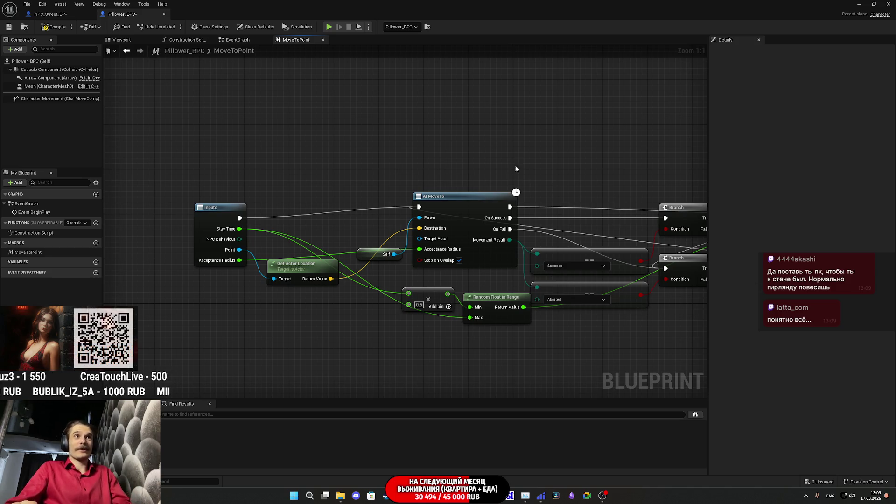
{"action": "left_click_drag", "start_coordinate": [211, 225], "coordinate": [211, 216]}
{"action": "left_click", "coordinate": [353, 166]}
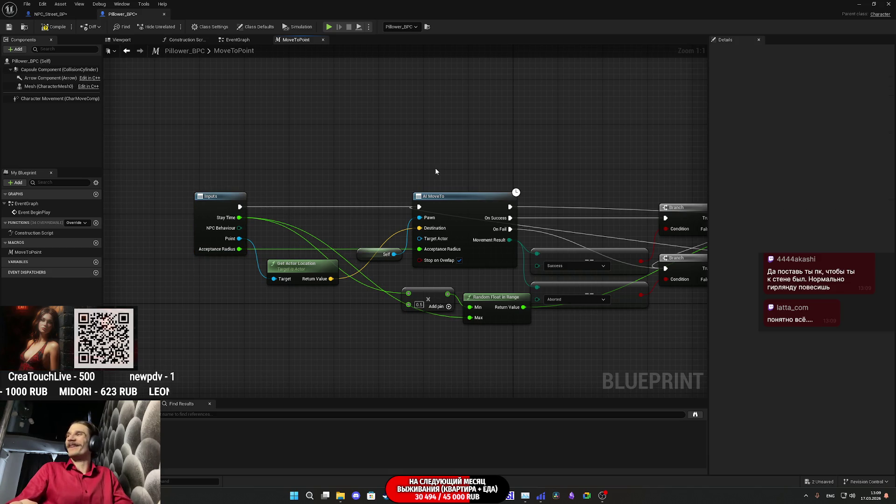
{"action": "left_click_drag", "start_coordinate": [435, 172], "coordinate": [445, 138]}
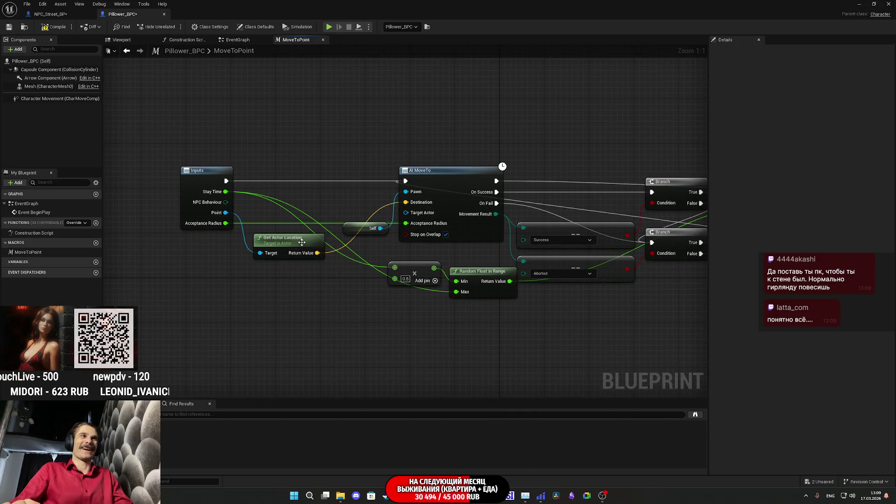
Rearrange Get Actor Location, Delay and Outputs into a tidier layout, then compile Pillower_BPC.
{"action": "left_click_drag", "start_coordinate": [305, 242], "coordinate": [365, 246]}
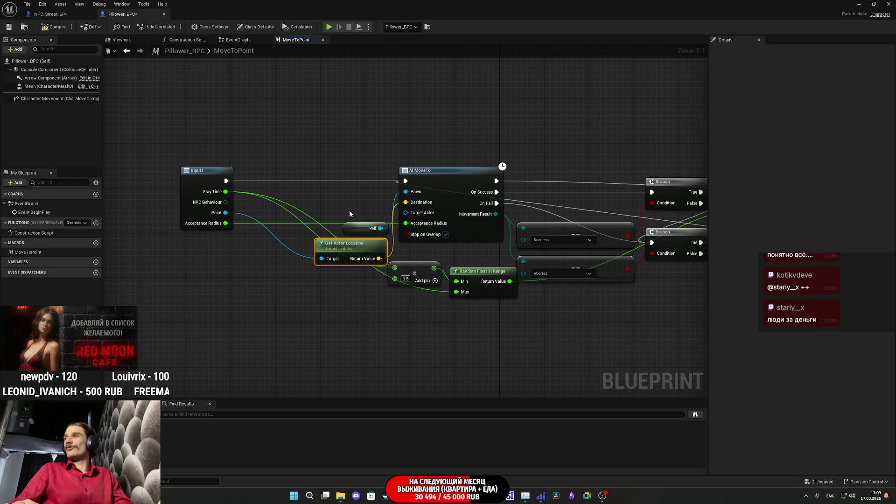
{"action": "left_click", "coordinate": [341, 170]}
{"action": "left_click_drag", "start_coordinate": [368, 165], "coordinate": [340, 166]}
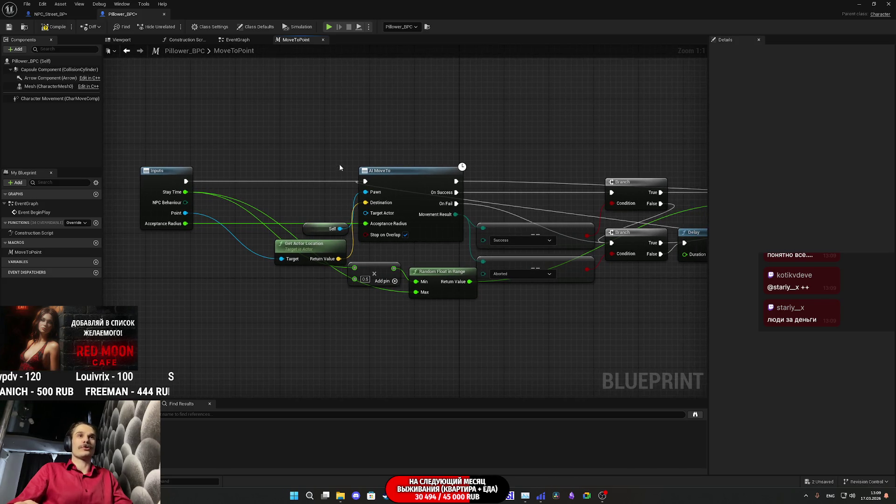
{"action": "left_click_drag", "start_coordinate": [409, 192], "coordinate": [376, 186]}
{"action": "left_click_drag", "start_coordinate": [284, 280], "coordinate": [314, 286]}
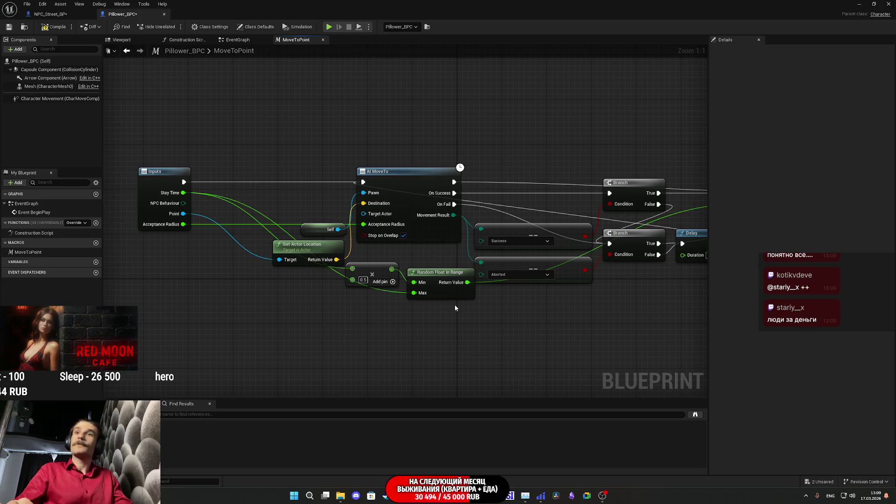
{"action": "mouse_move", "coordinate": [453, 304]}
{"action": "left_mouse_down"}
{"action": "mouse_move", "coordinate": [359, 314]}
{"action": "mouse_move", "coordinate": [628, 160]}
{"action": "mouse_move", "coordinate": [653, 161]}
{"action": "left_mouse_up"}
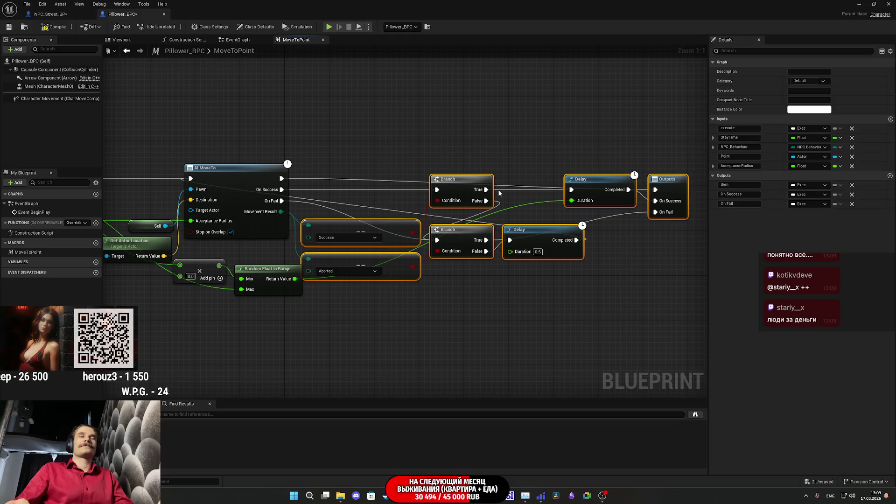
{"action": "left_click_drag", "start_coordinate": [387, 226], "coordinate": [399, 226]}
{"action": "left_click", "coordinate": [416, 305]}
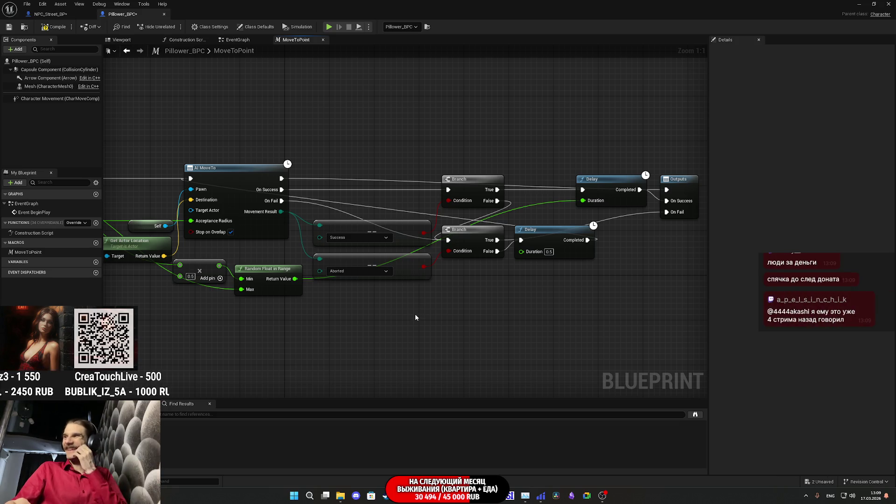
{"action": "mouse_move", "coordinate": [520, 292]}
{"action": "left_mouse_down"}
{"action": "mouse_move", "coordinate": [506, 300]}
{"action": "mouse_move", "coordinate": [515, 300]}
{"action": "left_mouse_up"}
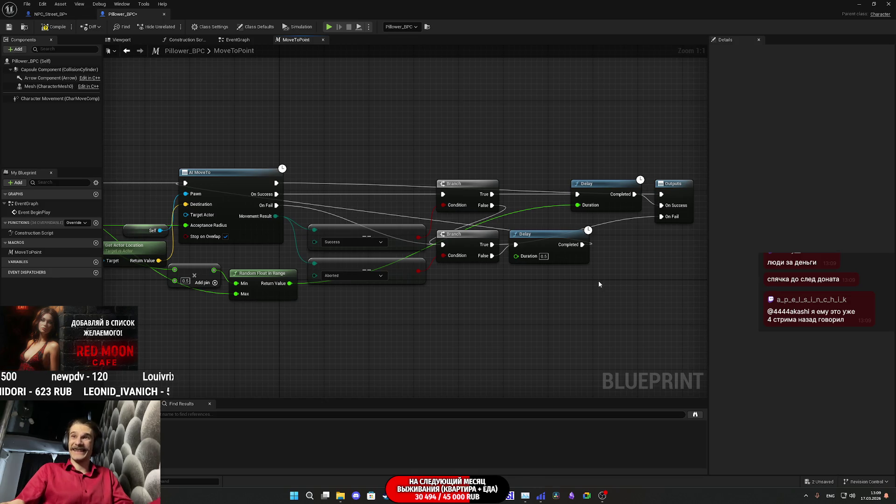
{"action": "left_click_drag", "start_coordinate": [596, 289], "coordinate": [542, 266]}
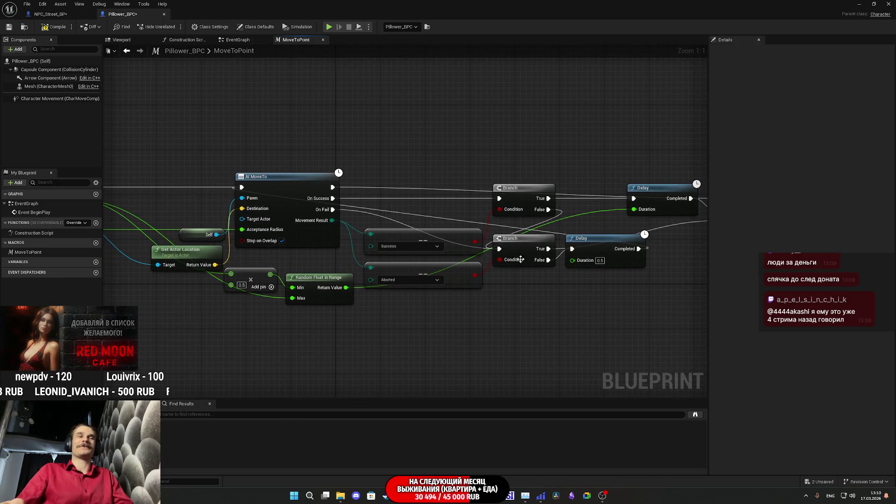
{"action": "left_click_drag", "start_coordinate": [468, 310], "coordinate": [575, 299]}
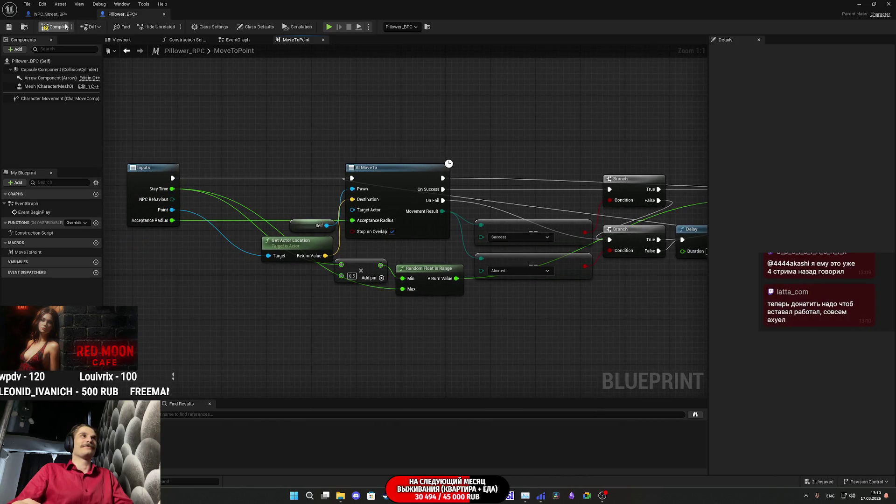
{"action": "left_click", "coordinate": [9, 27]}
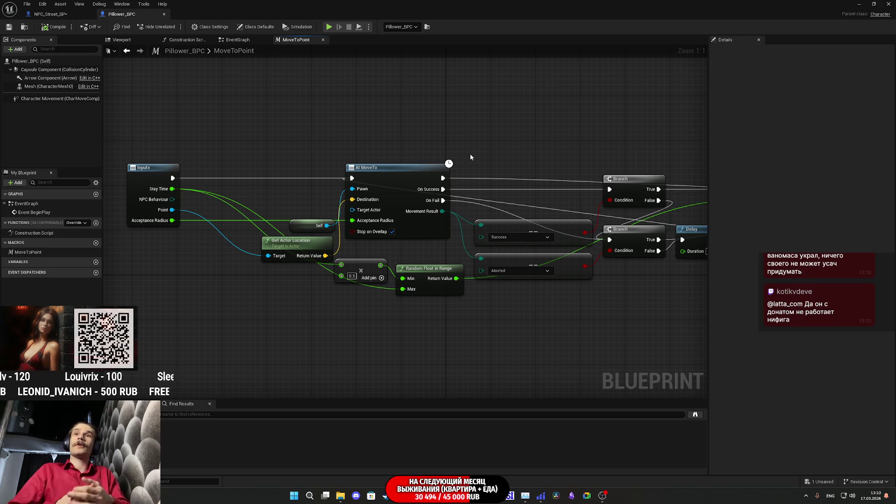
Delete the NPC_Behaviour input from the MoveToPoint macro's Inputs node.
{"action": "left_click_drag", "start_coordinate": [532, 146], "coordinate": [616, 146]}
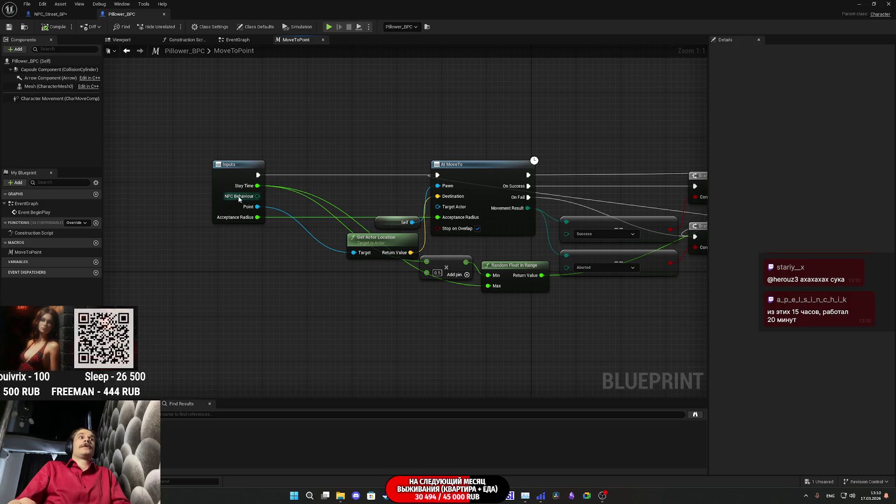
{"action": "left_click_drag", "start_coordinate": [222, 204], "coordinate": [300, 201]}
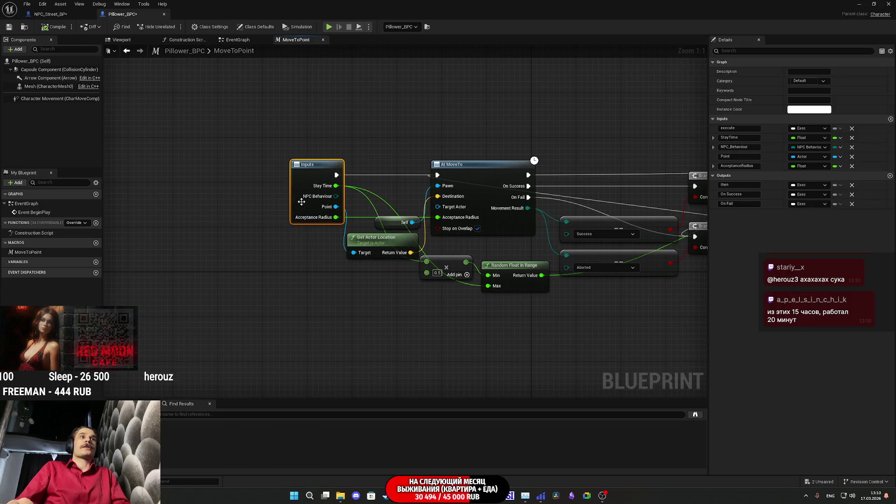
{"action": "left_click", "coordinate": [851, 147]}
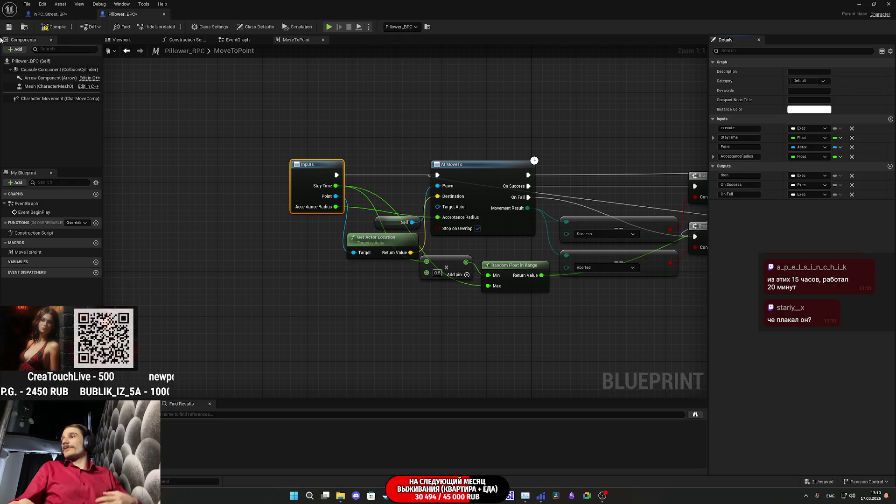
Compile and save Pillower_BPC, then pan across the rest of the macro graph.
{"action": "left_click", "coordinate": [55, 29]}
{"action": "left_click", "coordinate": [8, 29]}
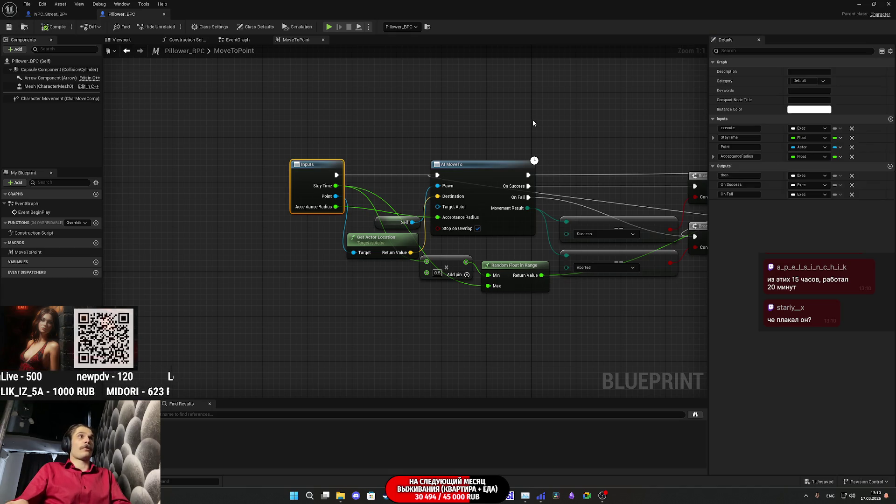
{"action": "left_click", "coordinate": [533, 118]}
{"action": "mouse_move", "coordinate": [534, 119]}
{"action": "left_mouse_down"}
{"action": "mouse_move", "coordinate": [357, 120]}
{"action": "mouse_move", "coordinate": [463, 131]}
{"action": "left_mouse_up"}
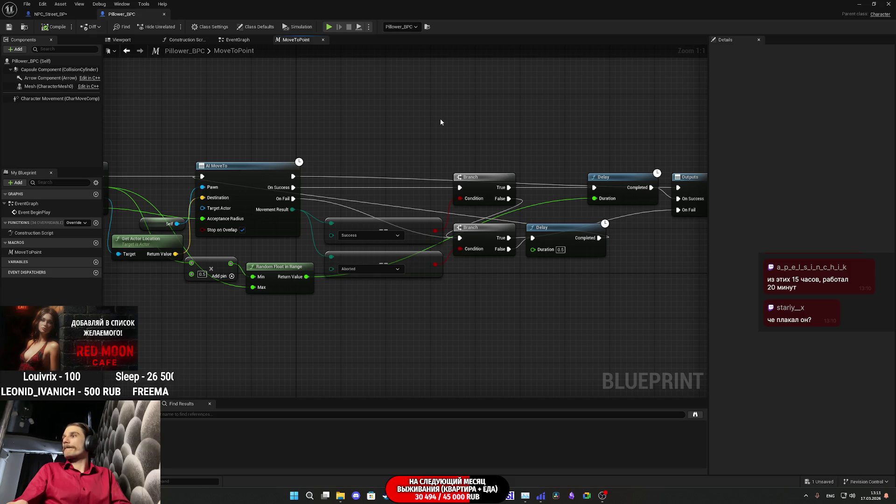
{"action": "mouse_move", "coordinate": [540, 292]}
{"action": "left_mouse_down"}
{"action": "mouse_move", "coordinate": [554, 295]}
{"action": "mouse_move", "coordinate": [478, 296]}
{"action": "mouse_move", "coordinate": [454, 279]}
{"action": "left_mouse_up"}
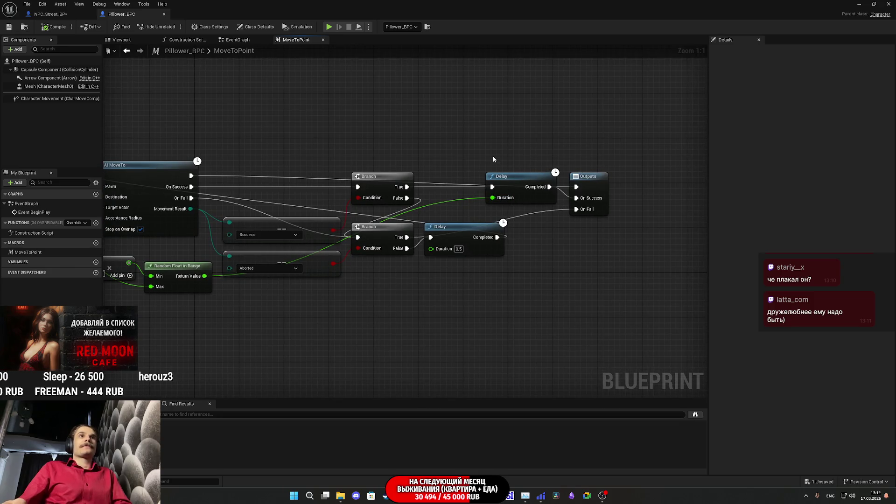
Add a Move to Point node to the EventGraph and move Event BeginPlay left.
{"action": "left_click", "coordinate": [237, 39]}
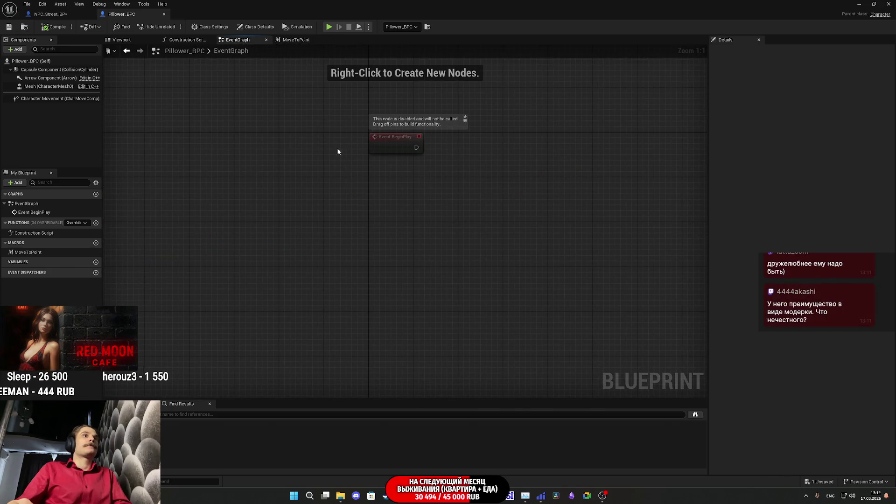
{"action": "mouse_move", "coordinate": [26, 254]}
{"action": "left_mouse_down"}
{"action": "mouse_move", "coordinate": [405, 221]}
{"action": "mouse_move", "coordinate": [497, 184]}
{"action": "left_mouse_up"}
{"action": "mouse_move", "coordinate": [399, 152]}
{"action": "left_mouse_down"}
{"action": "mouse_move", "coordinate": [344, 195]}
{"action": "mouse_move", "coordinate": [300, 193]}
{"action": "left_mouse_up"}
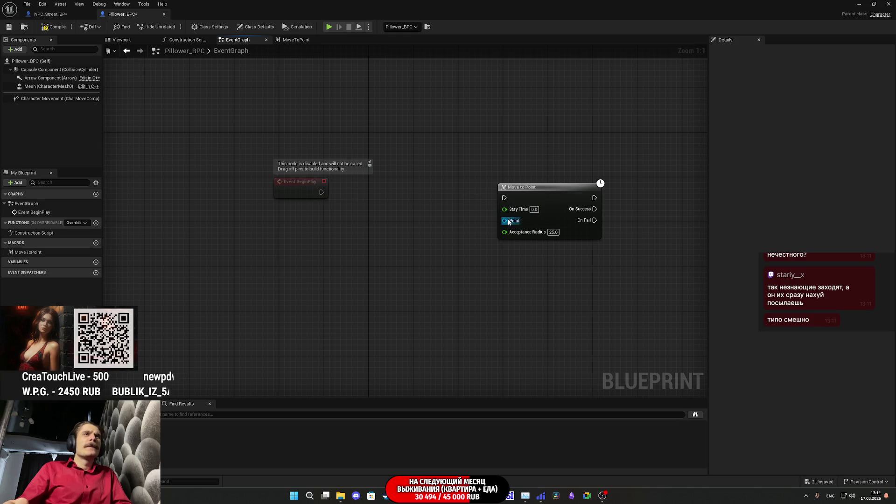
From BeginPlay, add Get All Actors Of Class with Tag with Actor Class set to Target Point.
{"action": "left_click_drag", "start_coordinate": [318, 191], "coordinate": [333, 223]}
{"action": "type", "text": "get a"}
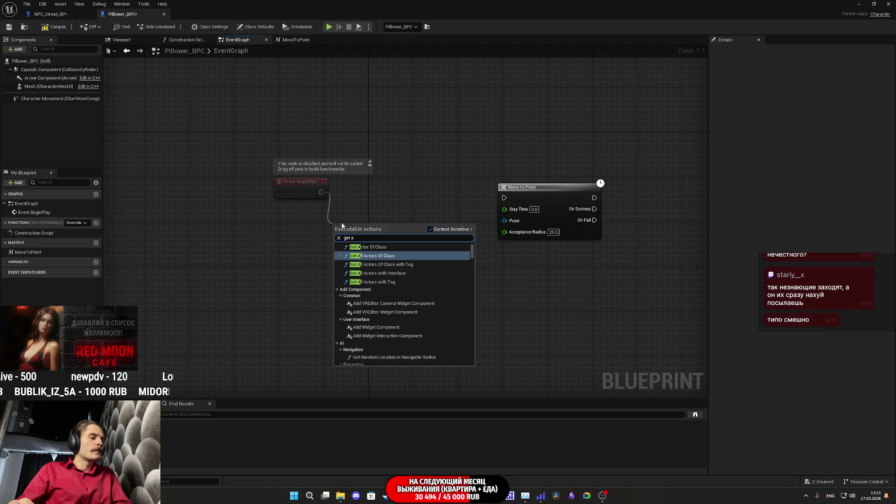
{"action": "left_click", "coordinate": [416, 264]}
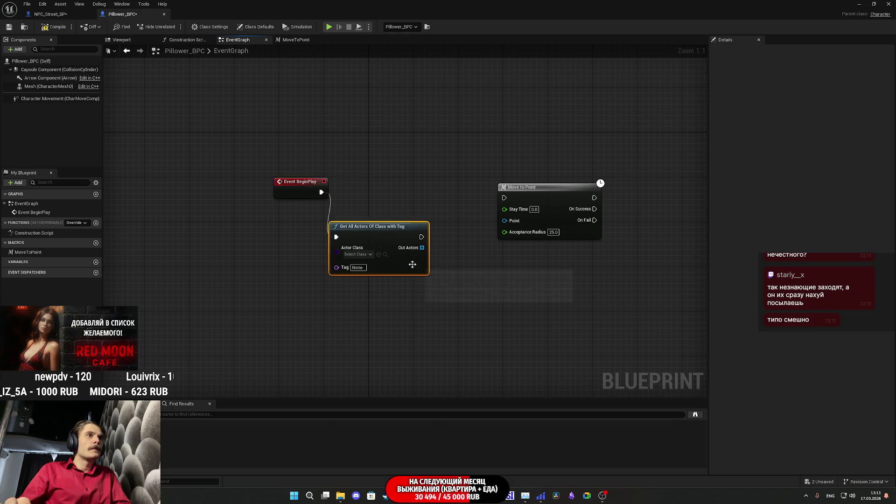
{"action": "left_click", "coordinate": [359, 254]}
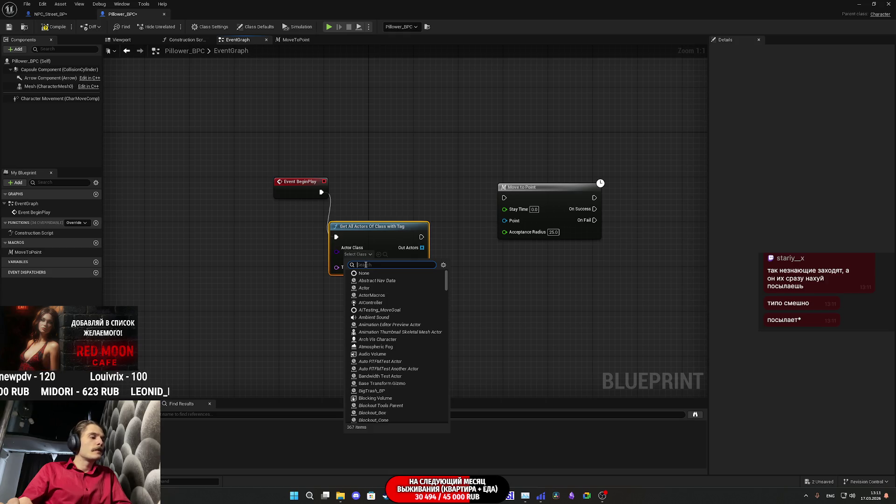
{"action": "type", "text": "str"}
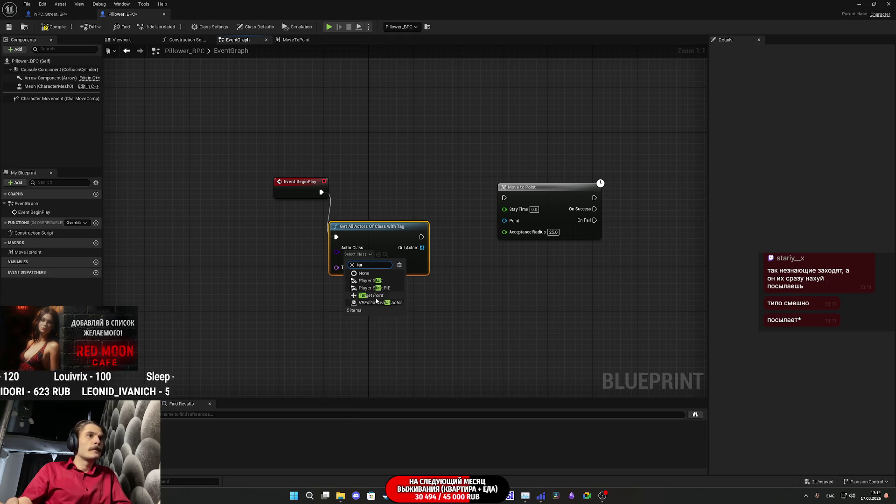
{"action": "left_click", "coordinate": [371, 295]}
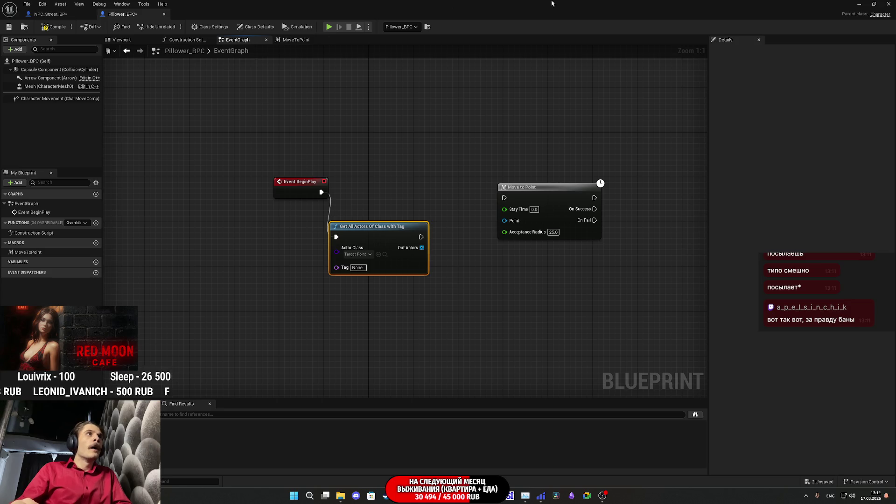
{"action": "left_click", "coordinate": [858, 4]}
Select a TargetPoint in the level and read its RandomS_PTP actor tag.
{"action": "left_click_drag", "start_coordinate": [703, 221], "coordinate": [558, 201]}
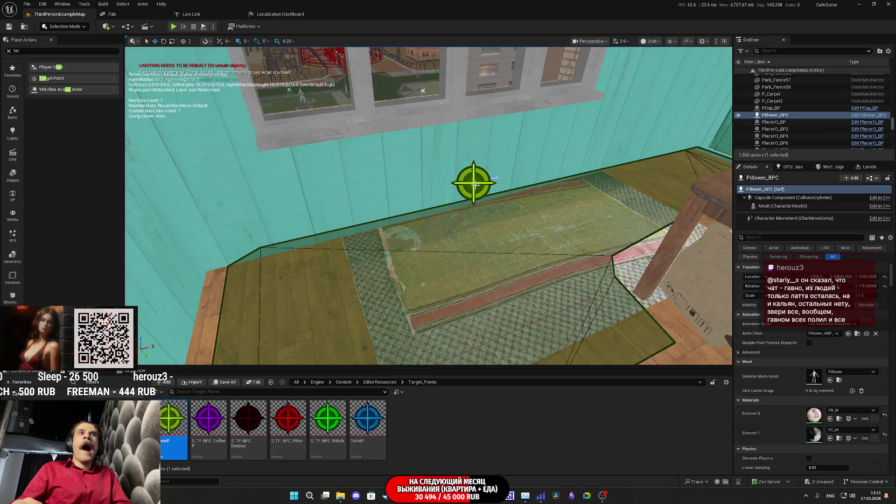
{"action": "left_click", "coordinate": [474, 184]}
{"action": "scroll", "coordinate": [778, 419], "scroll_direction": "down", "scroll_amount": 5}
{"action": "scroll", "coordinate": [780, 416], "scroll_direction": "down", "scroll_amount": 5}
{"action": "scroll", "coordinate": [783, 409], "scroll_direction": "down", "scroll_amount": 8}
{"action": "type", "text": "tag"}
{"action": "left_click", "coordinate": [826, 342]}
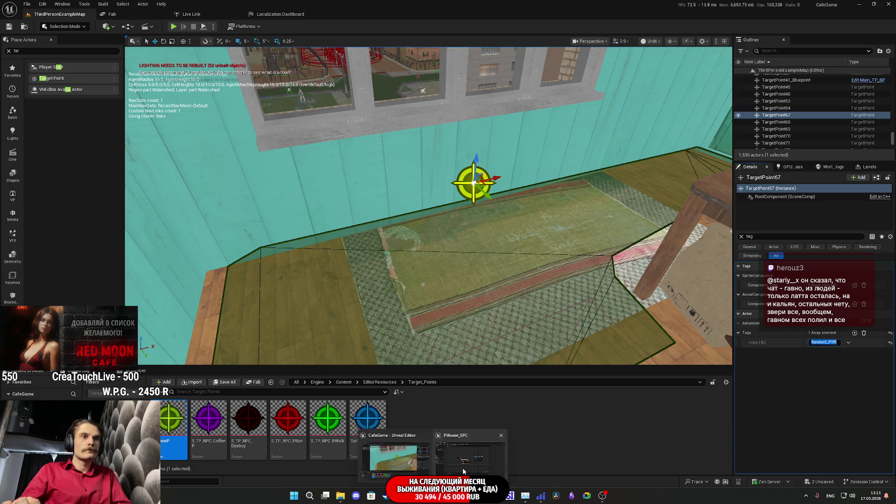
Enter RandomS_PTP as the Tag on the Get All Actors Of Class with Tag node.
{"action": "left_click", "coordinate": [464, 471]}
{"action": "left_click", "coordinate": [355, 268]}
{"action": "left_click", "coordinate": [475, 287]}
{"action": "left_click_drag", "start_coordinate": [425, 288], "coordinate": [428, 297]}
{"action": "type", "text": "g"}
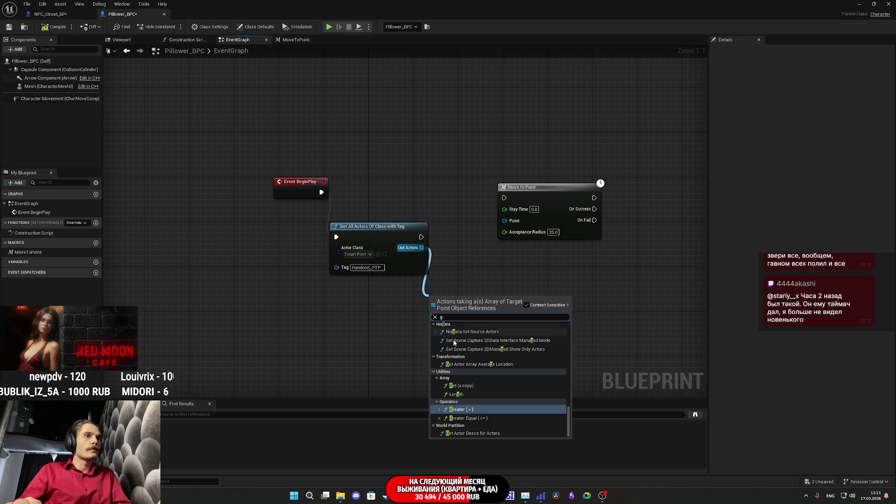
Add a GET (copy) node and a Last Index node reading from Out Actors.
{"action": "left_click", "coordinate": [464, 386]}
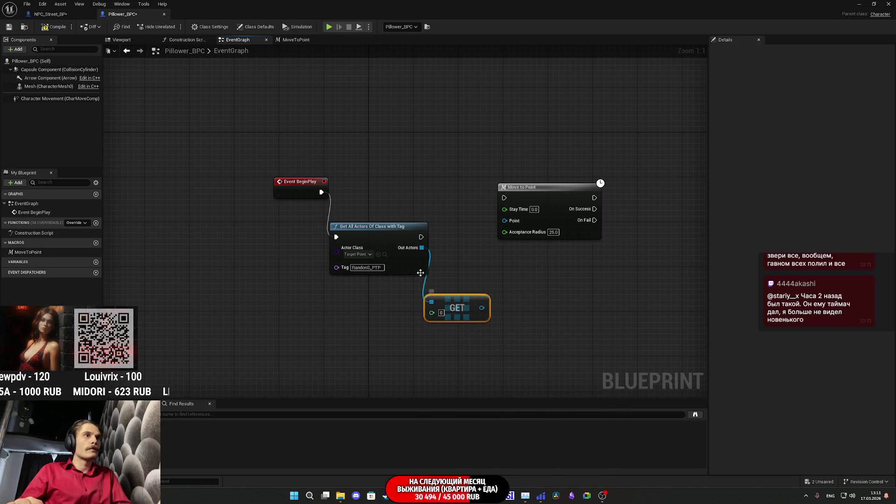
{"action": "left_click_drag", "start_coordinate": [421, 248], "coordinate": [321, 366]}
{"action": "type", "text": "las"}
{"action": "left_click", "coordinate": [389, 351]}
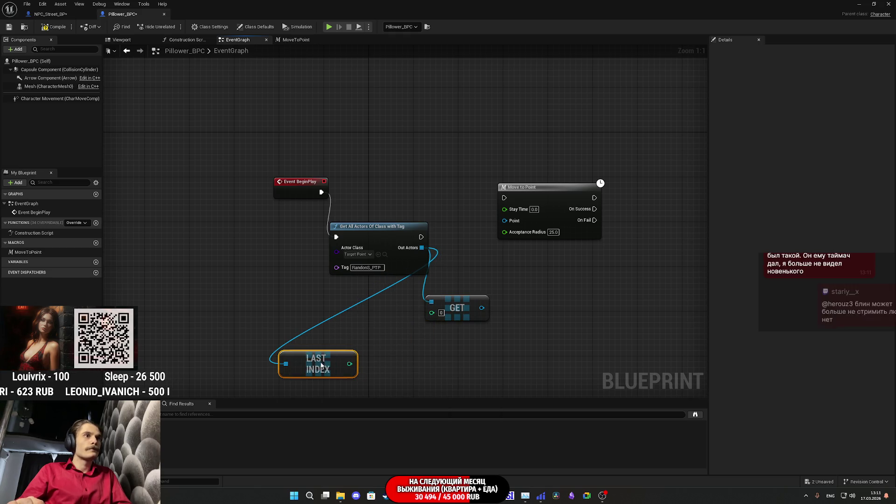
{"action": "left_click_drag", "start_coordinate": [431, 312], "coordinate": [417, 337]}
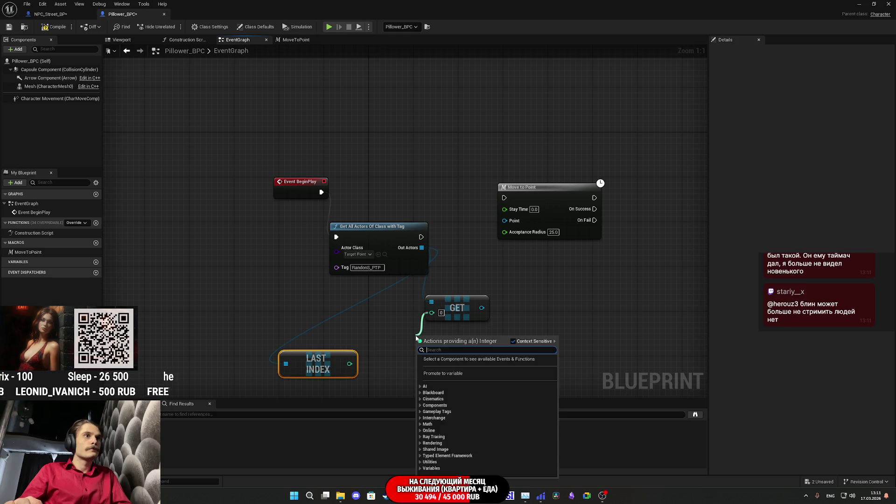
{"action": "type", "text": "rand"}
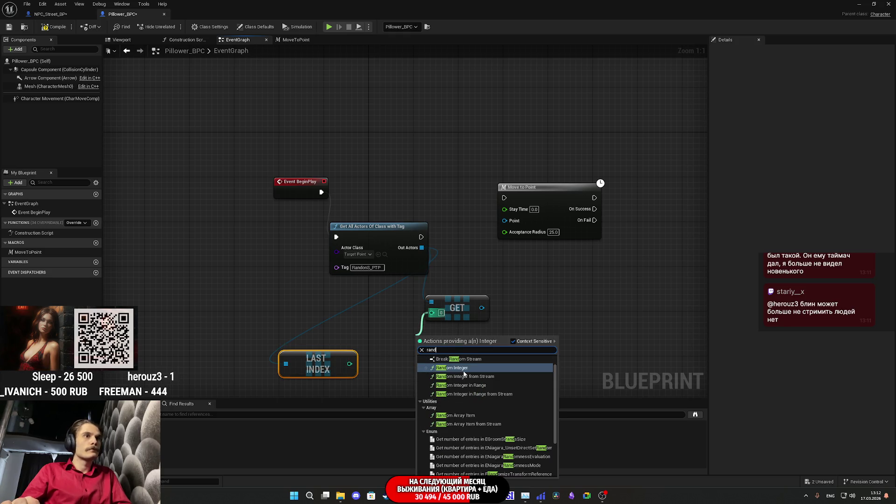
{"action": "left_click", "coordinate": [464, 368]}
{"action": "key", "text": "Delete"}
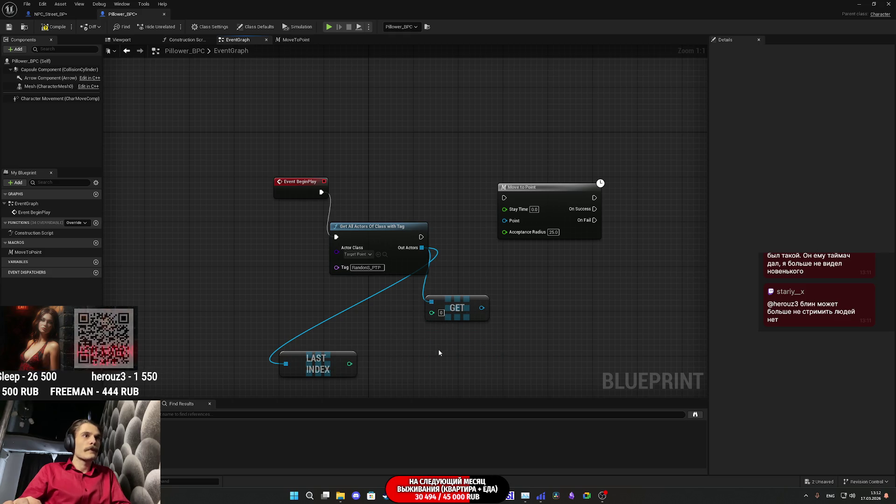
Feed GET's index from Math > Random's Random Integer in Range, with Last Index as Max.
{"action": "left_click_drag", "start_coordinate": [432, 313], "coordinate": [426, 346]}
{"action": "type", "text": "ra"}
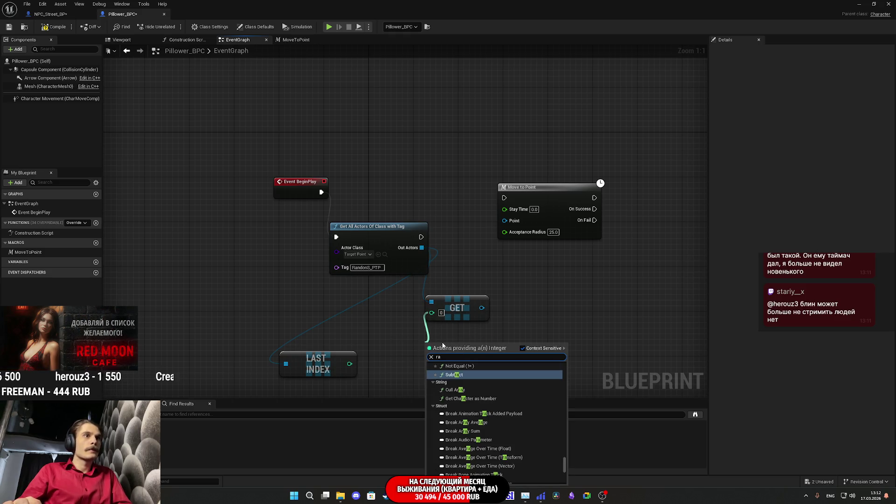
{"action": "type", "text": "n"}
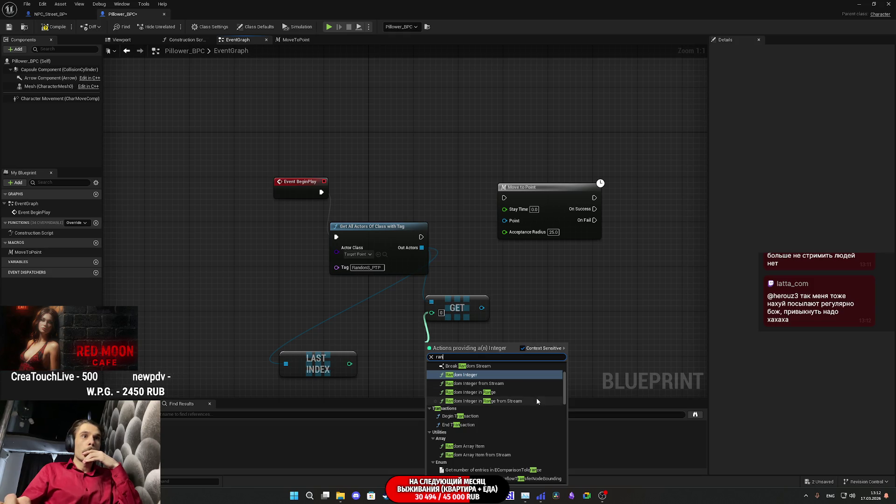
{"action": "scroll", "coordinate": [529, 401], "scroll_direction": "up", "scroll_amount": 2}
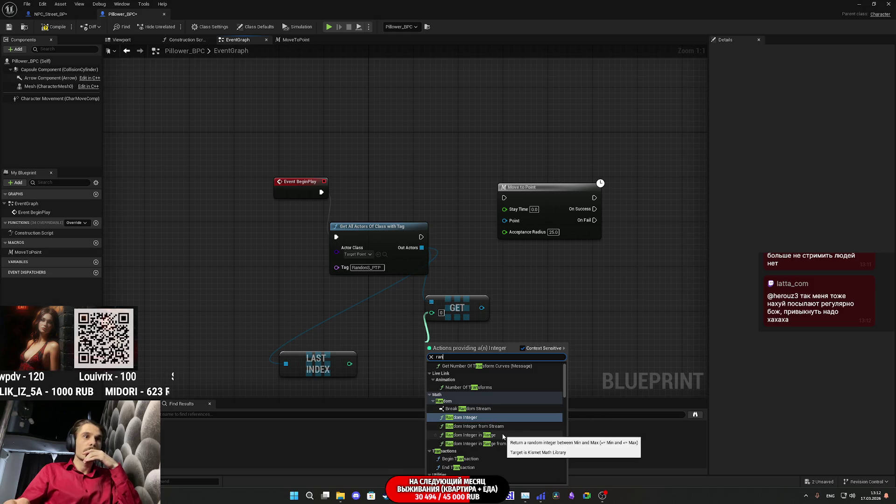
{"action": "scroll", "coordinate": [504, 428], "scroll_direction": "down", "scroll_amount": 5}
{"action": "scroll", "coordinate": [500, 425], "scroll_direction": "up", "scroll_amount": 6}
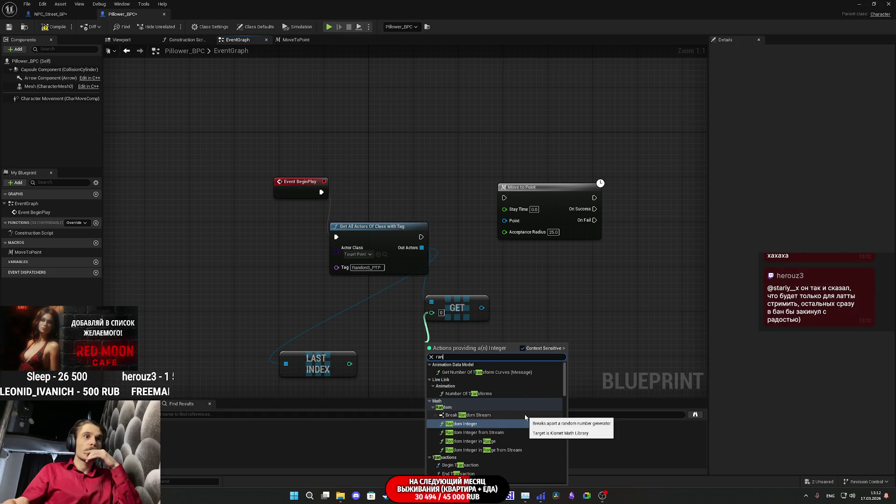
{"action": "left_click", "coordinate": [431, 357]}
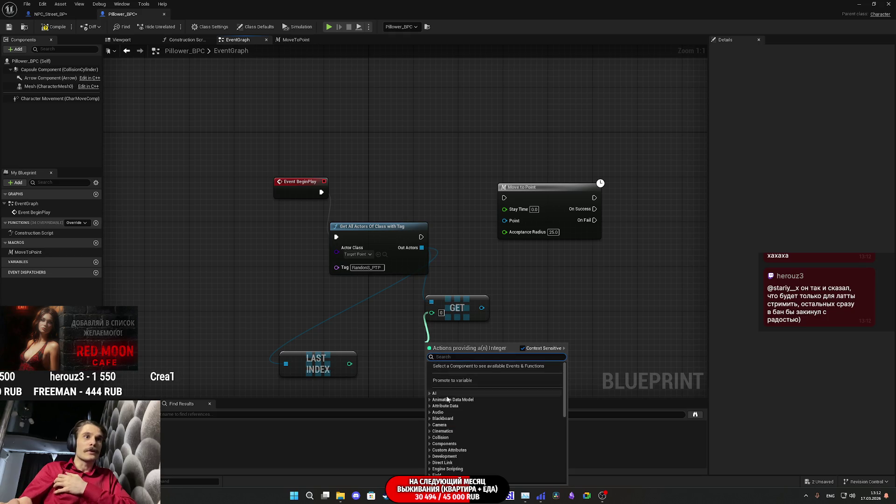
{"action": "scroll", "coordinate": [443, 422], "scroll_direction": "down", "scroll_amount": 5}
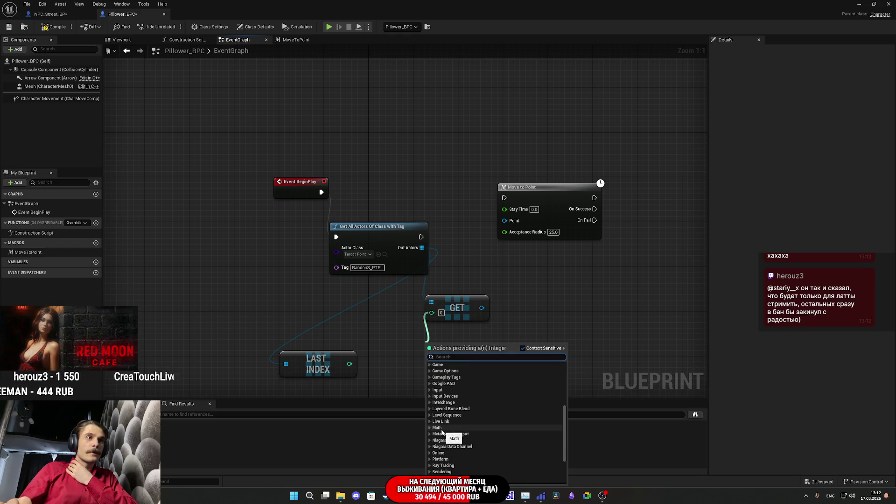
{"action": "double_click", "coordinate": [436, 427]}
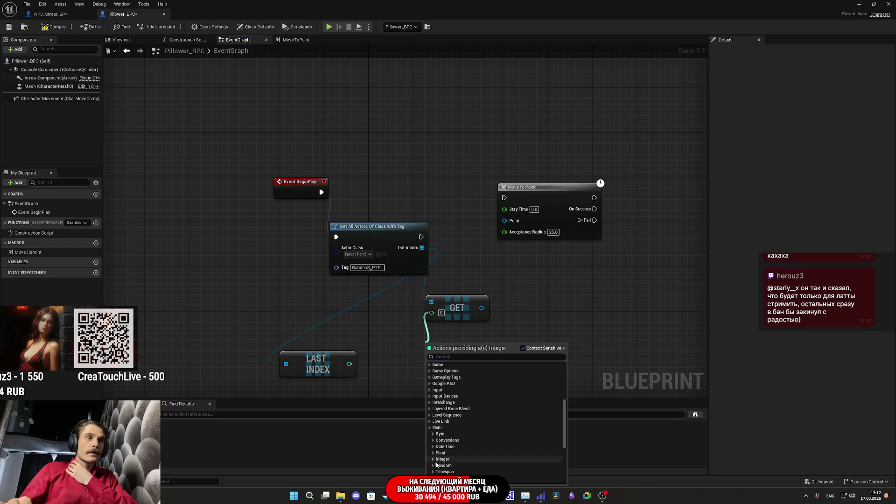
{"action": "left_click", "coordinate": [433, 465]}
{"action": "scroll", "coordinate": [467, 443], "scroll_direction": "down", "scroll_amount": 3}
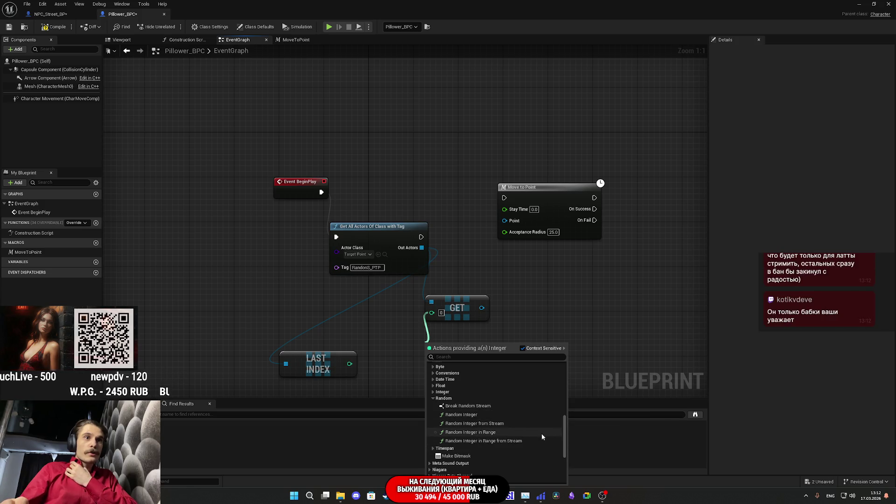
{"action": "left_click", "coordinate": [505, 436]}
{"action": "left_click_drag", "start_coordinate": [409, 366], "coordinate": [347, 370]}
Wire the chosen point into Move to Point's Point and Get All Actors' exec into Move to Point.
{"action": "left_click_drag", "start_coordinate": [451, 368], "coordinate": [418, 368]}
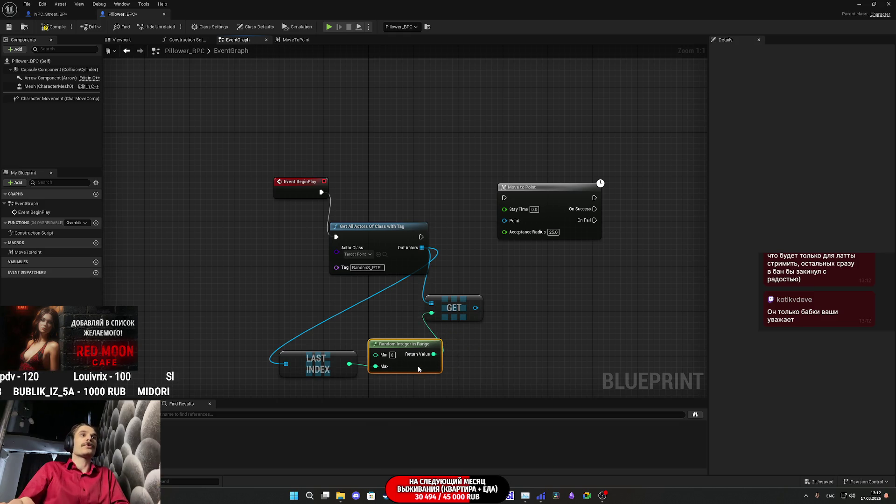
{"action": "mouse_move", "coordinate": [475, 307]}
{"action": "left_mouse_down"}
{"action": "mouse_move", "coordinate": [503, 226]}
{"action": "mouse_move", "coordinate": [512, 228]}
{"action": "left_mouse_up"}
{"action": "left_click_drag", "start_coordinate": [420, 237], "coordinate": [504, 198]}
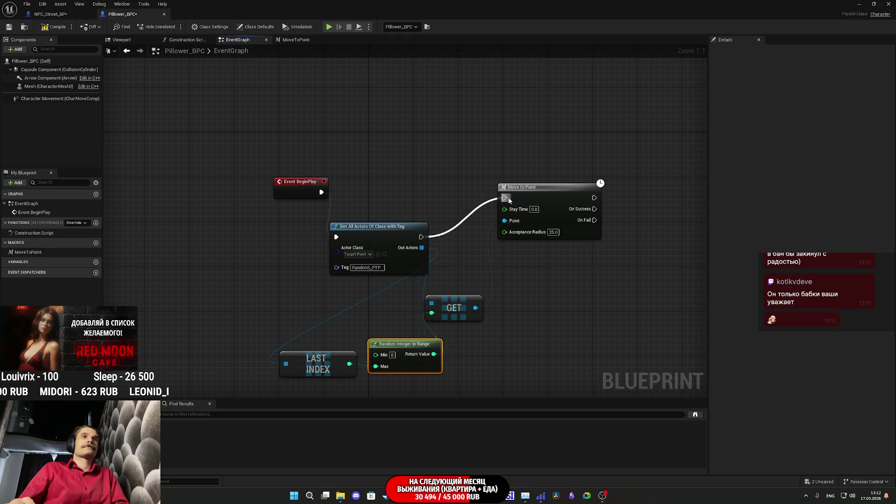
{"action": "left_click_drag", "start_coordinate": [374, 237], "coordinate": [385, 194]}
Arrange GET, Move to Point, Random Integer in Range and LAST INDEX into a compact row.
{"action": "left_click_drag", "start_coordinate": [451, 308], "coordinate": [473, 218]}
{"action": "left_click_drag", "start_coordinate": [541, 193], "coordinate": [563, 186]}
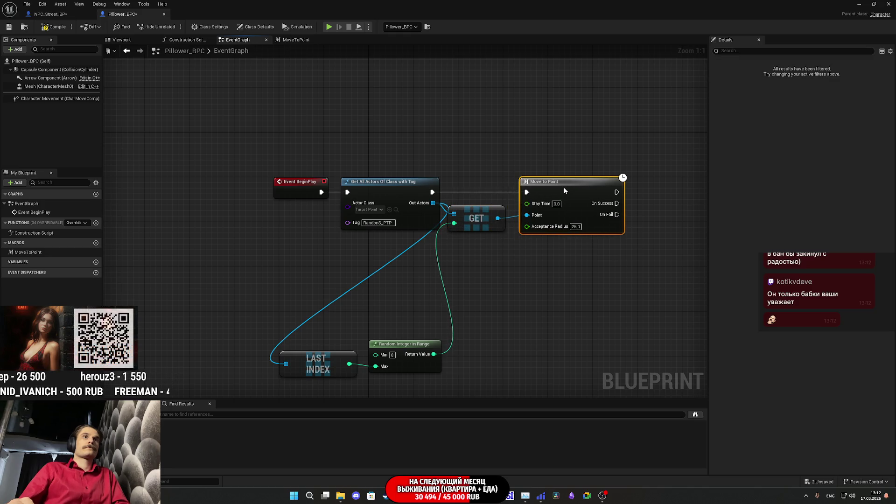
{"action": "left_click", "coordinate": [524, 253]}
{"action": "left_click_drag", "start_coordinate": [438, 334], "coordinate": [420, 256]}
{"action": "left_click", "coordinate": [334, 370]}
{"action": "mouse_move", "coordinate": [334, 370]}
{"action": "left_mouse_down"}
{"action": "mouse_move", "coordinate": [323, 272]}
{"action": "mouse_move", "coordinate": [341, 265]}
{"action": "left_mouse_up"}
{"action": "left_click", "coordinate": [408, 290]}
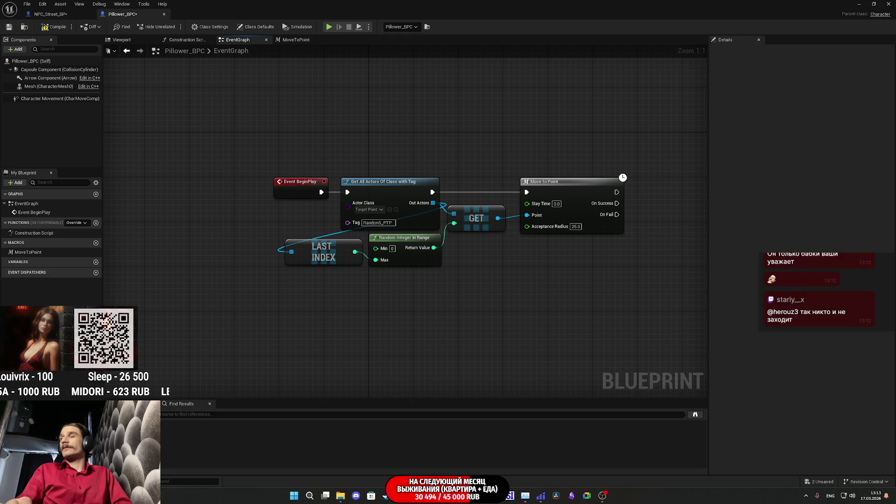
{"action": "left_click", "coordinate": [430, 496]}
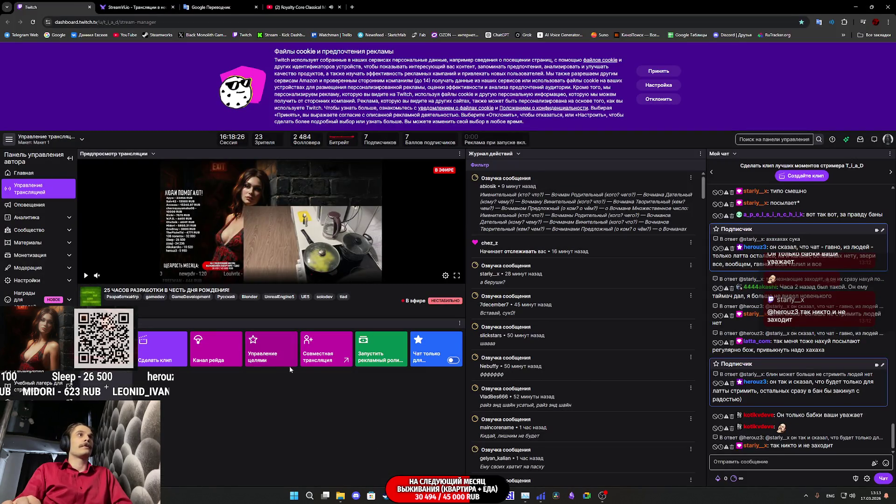
Glance at the StreamVi page and scroll the Twitch chat, then return to Pillower_BPC's EventGraph.
{"action": "left_click", "coordinate": [140, 7]}
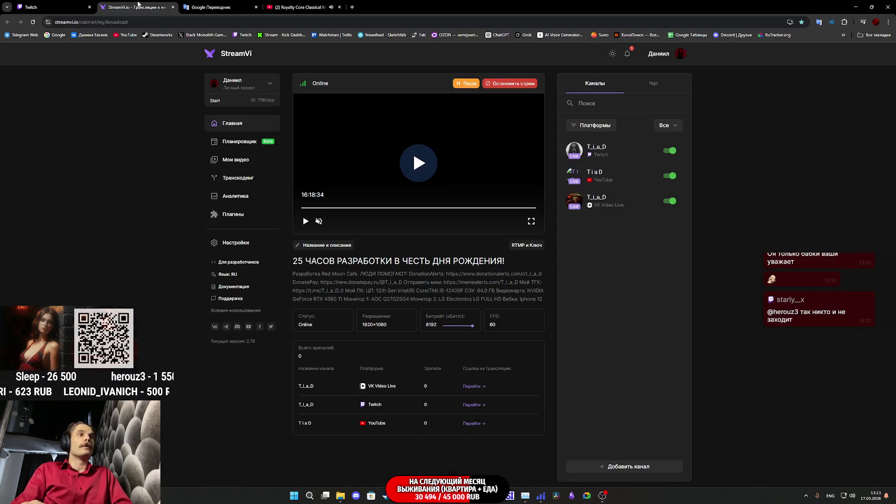
{"action": "left_click", "coordinate": [66, 5]}
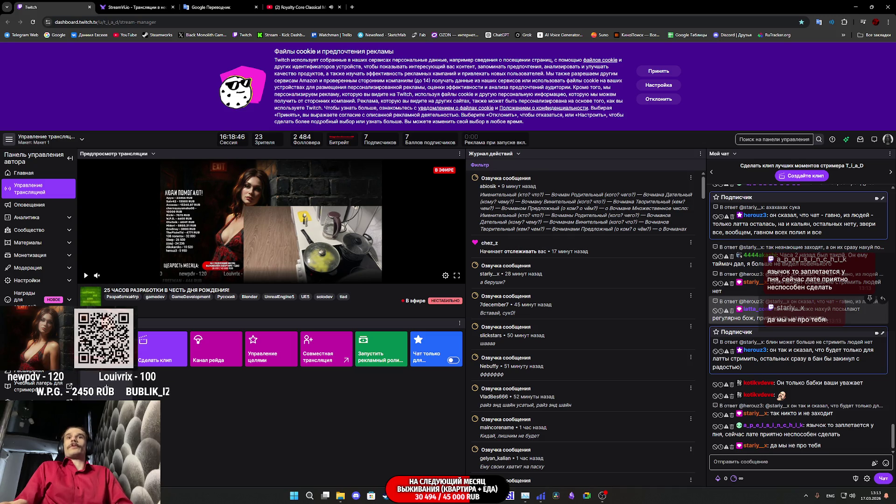
{"action": "scroll", "coordinate": [821, 314], "scroll_direction": "up", "scroll_amount": 3}
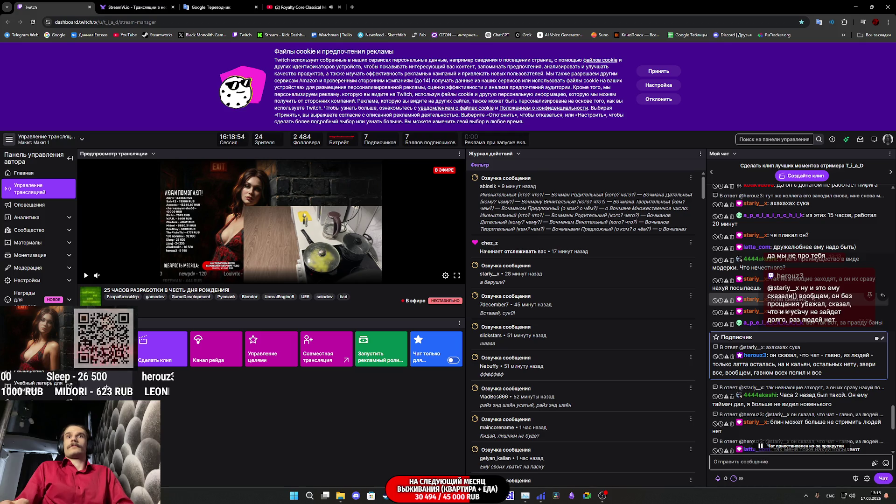
{"action": "scroll", "coordinate": [794, 296], "scroll_direction": "down", "scroll_amount": 1}
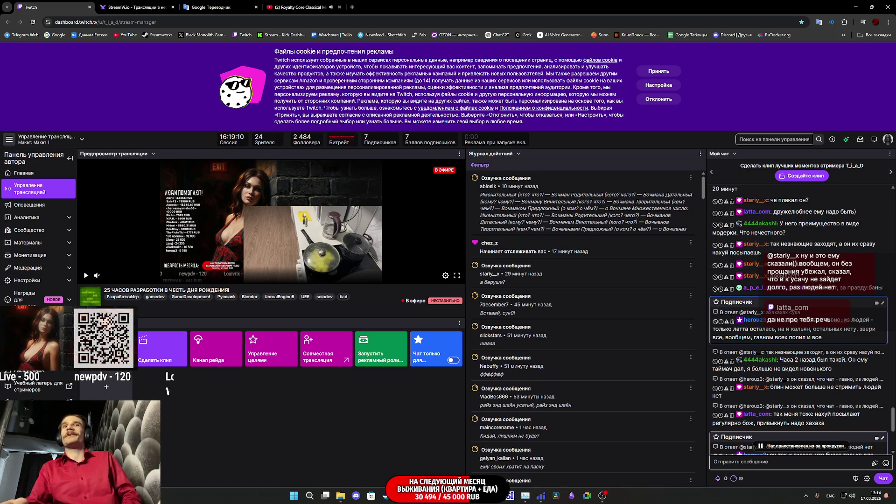
{"action": "scroll", "coordinate": [783, 267], "scroll_direction": "down", "scroll_amount": 5}
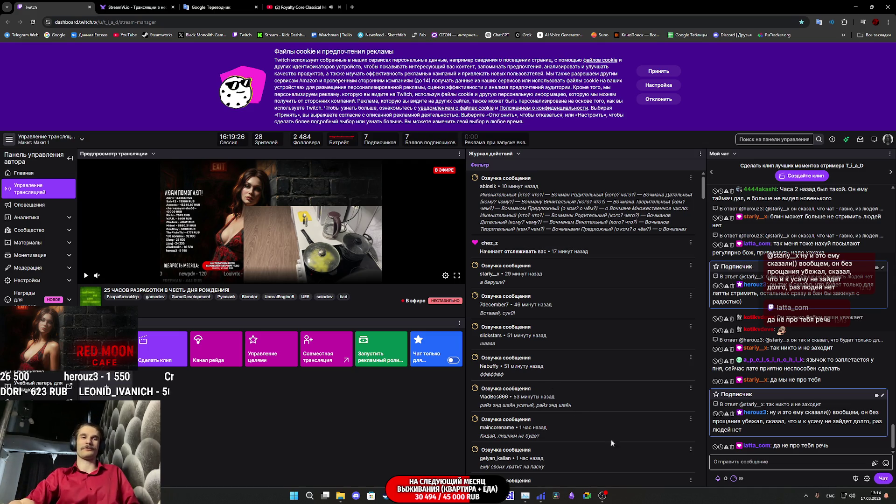
{"action": "mouse_move", "coordinate": [431, 496]}
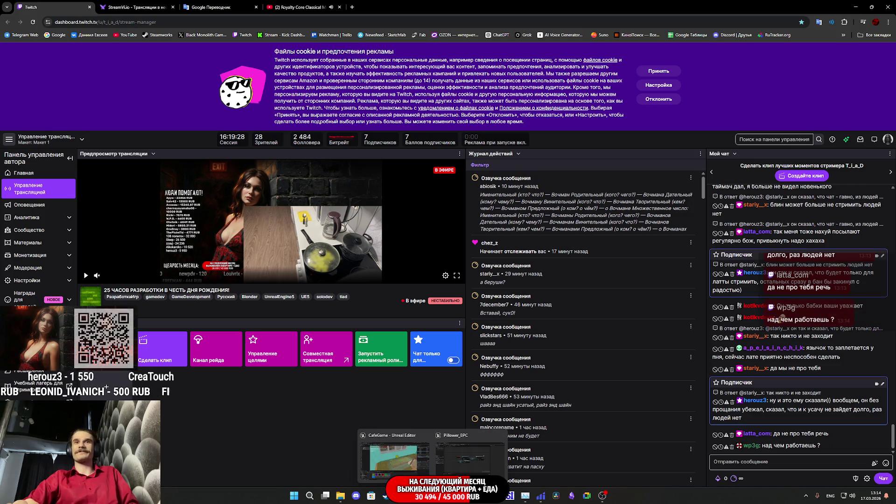
{"action": "left_click", "coordinate": [472, 460]}
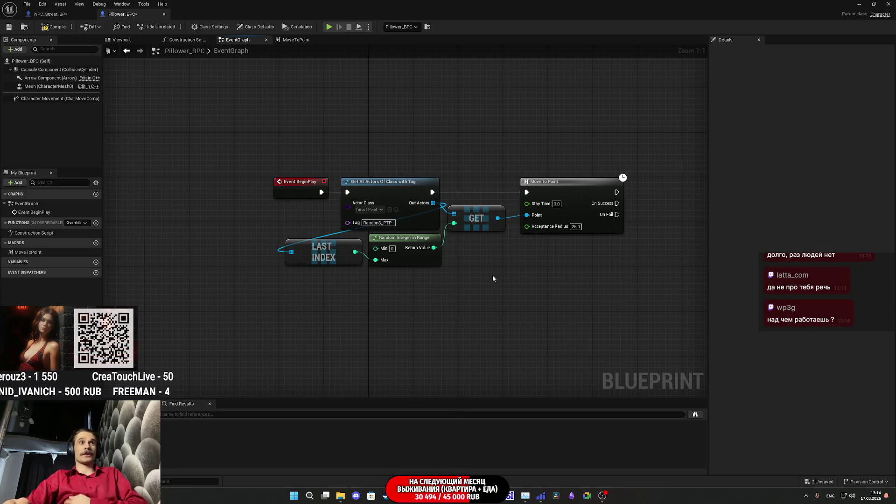
Start an On Success wire, cancel the search, and inspect the MoveToPoint macro.
{"action": "left_click_drag", "start_coordinate": [555, 252], "coordinate": [516, 252]}
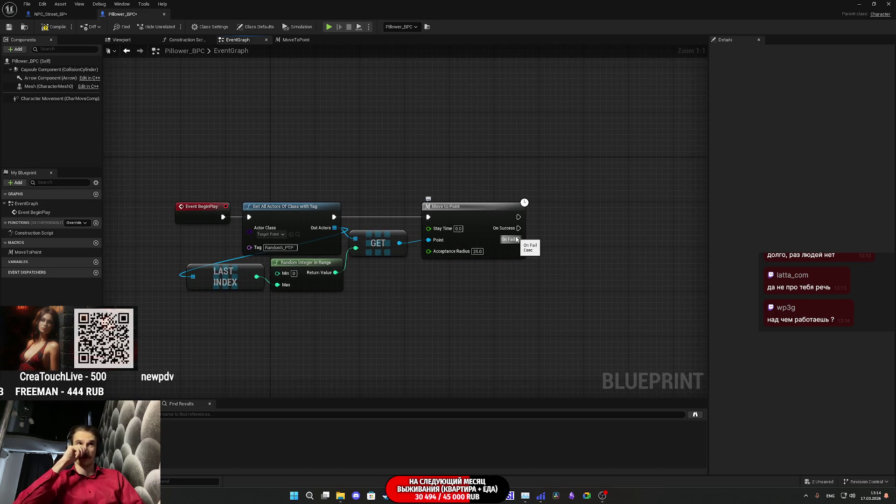
{"action": "left_click_drag", "start_coordinate": [518, 229], "coordinate": [543, 254]}
{"action": "type", "text": "de"}
{"action": "key", "text": "Escape"}
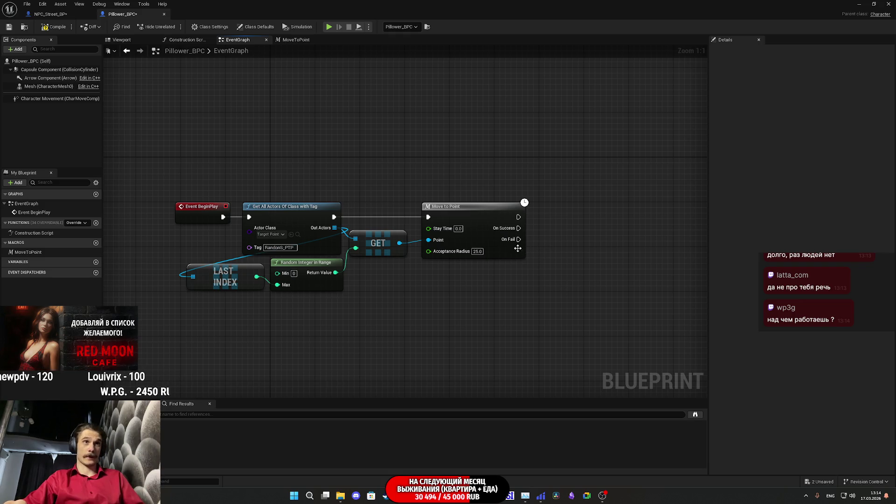
{"action": "double_click", "coordinate": [495, 252]}
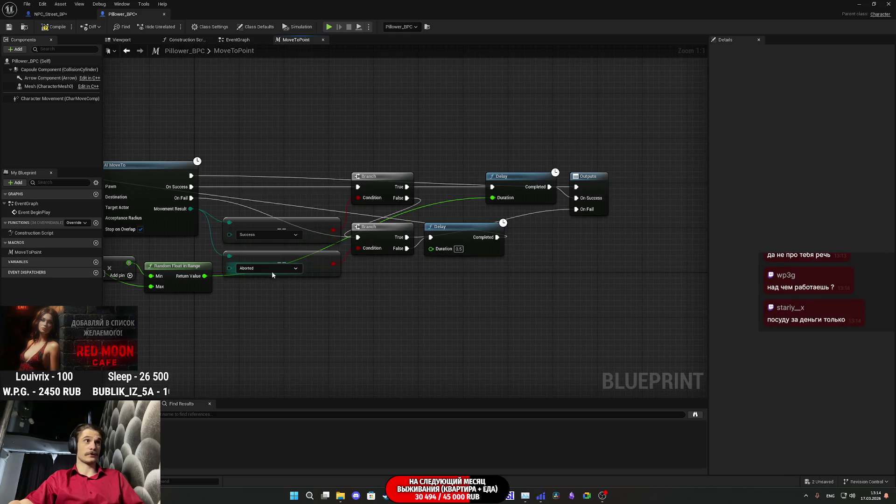
{"action": "left_click", "coordinate": [240, 41]}
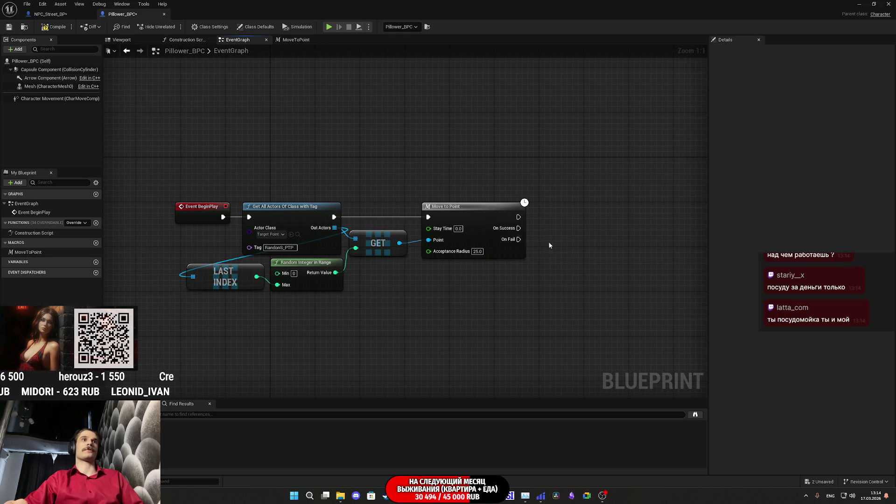
Route Move to Point's On Fail back into Get All Actors' exec input.
{"action": "mouse_move", "coordinate": [513, 242]}
{"action": "left_mouse_down"}
{"action": "mouse_move", "coordinate": [523, 247]}
{"action": "mouse_move", "coordinate": [280, 236]}
{"action": "mouse_move", "coordinate": [249, 217]}
{"action": "left_mouse_up"}
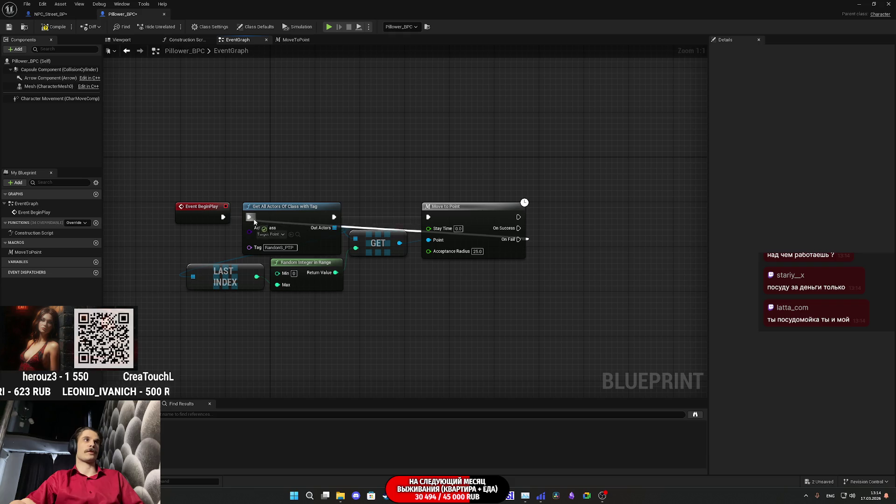
{"action": "left_click_drag", "start_coordinate": [524, 282], "coordinate": [468, 271]}
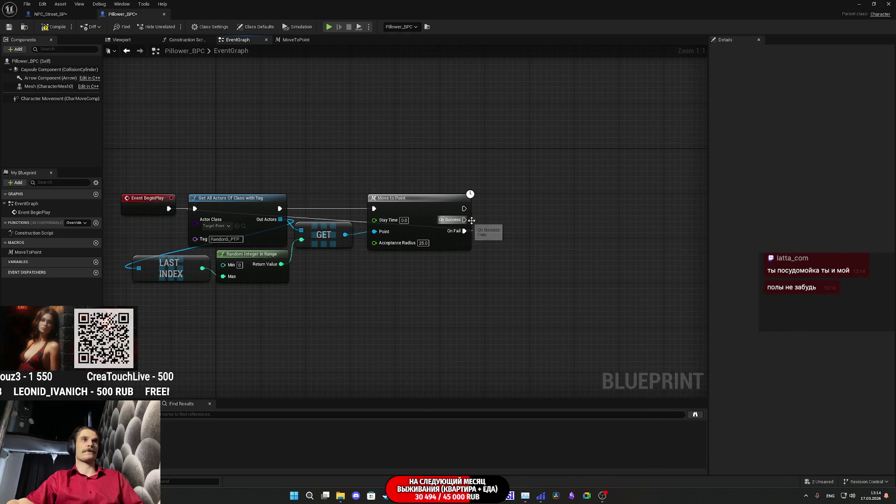
{"action": "left_click_drag", "start_coordinate": [463, 220], "coordinate": [492, 234]}
{"action": "type", "text": "s"}
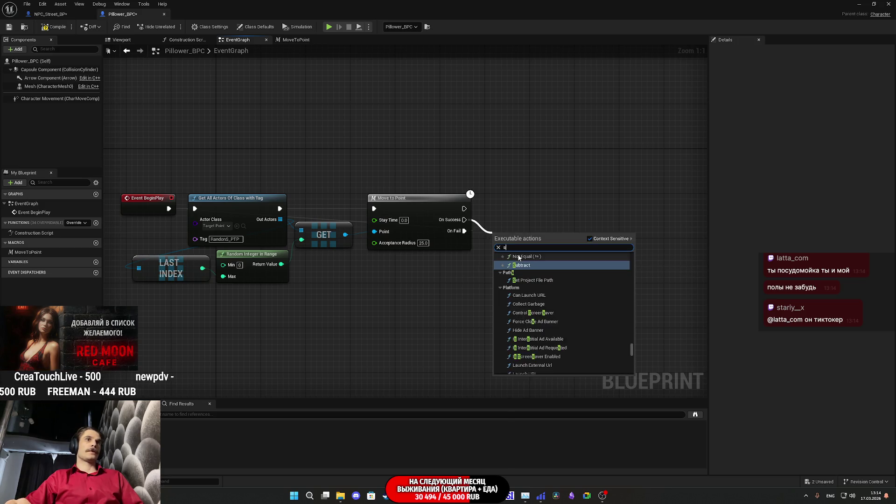
{"action": "type", "text": "et"}
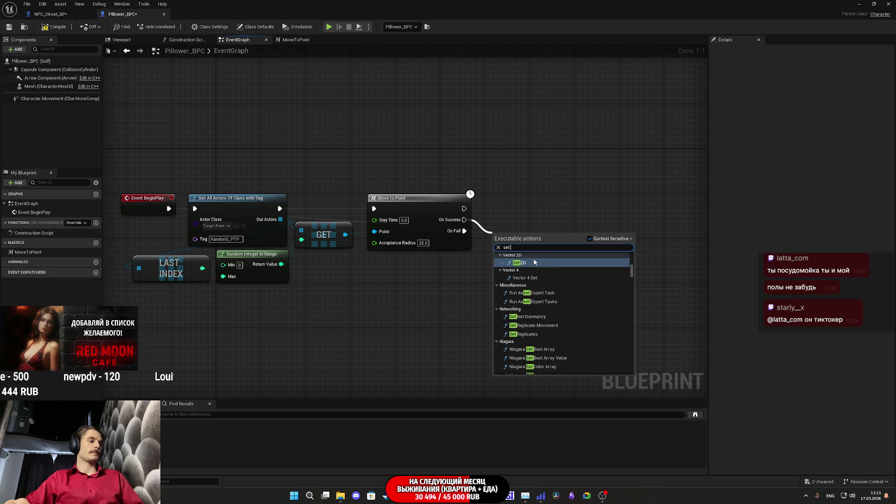
{"action": "type", "text": " a"}
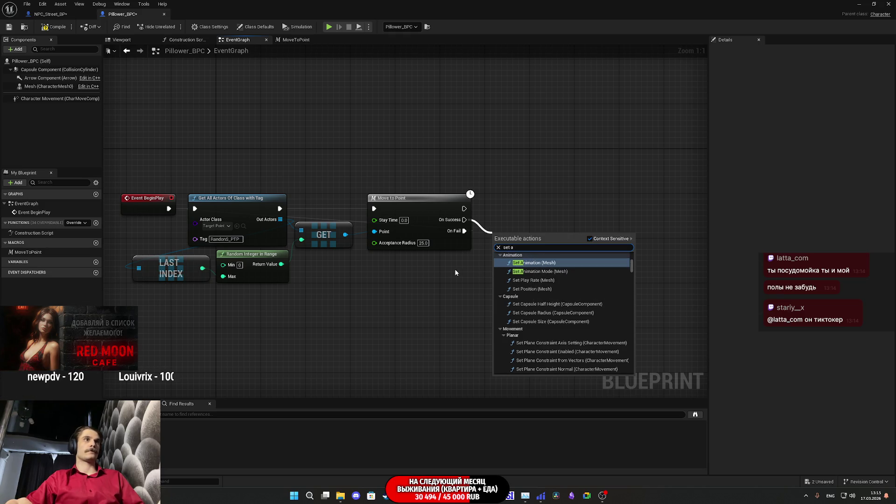
{"action": "left_click", "coordinate": [453, 270]}
Reposition Move to Point and review the MoveToPoint macro graph before returning to EventGraph.
{"action": "left_click_drag", "start_coordinate": [424, 207], "coordinate": [494, 203]}
{"action": "left_click", "coordinate": [421, 271]}
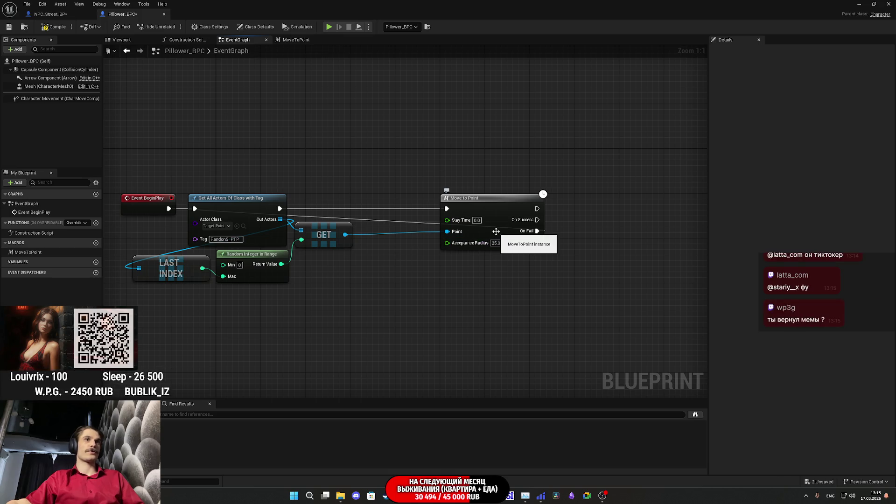
{"action": "left_click_drag", "start_coordinate": [496, 231], "coordinate": [419, 236]}
{"action": "double_click", "coordinate": [418, 233]}
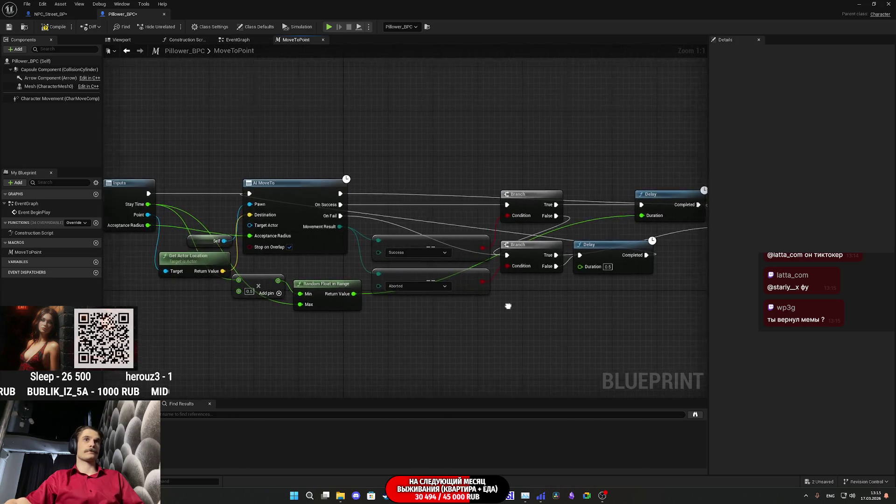
{"action": "scroll", "coordinate": [509, 301], "scroll_direction": "down", "scroll_amount": 2}
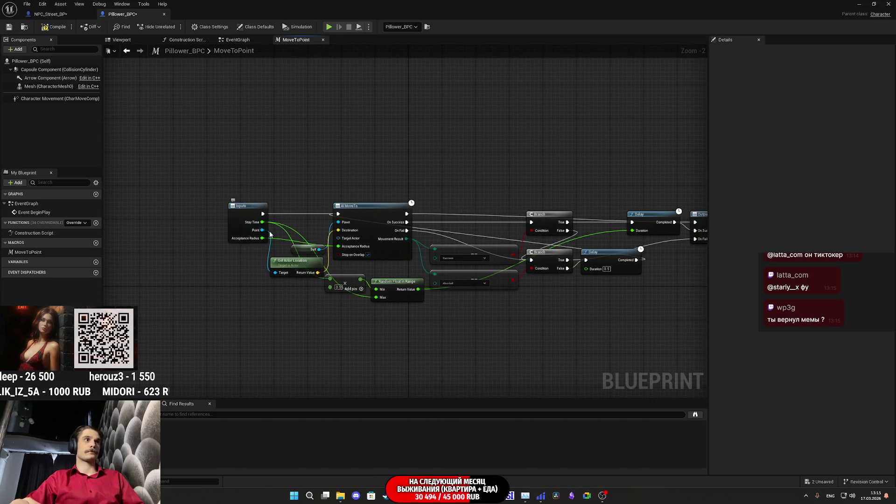
{"action": "left_click_drag", "start_coordinate": [326, 294], "coordinate": [293, 300]}
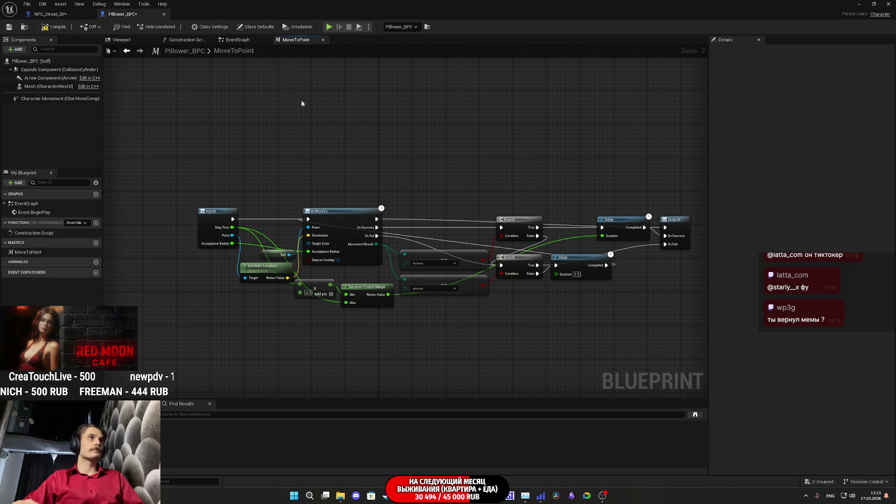
{"action": "left_click", "coordinate": [238, 40]}
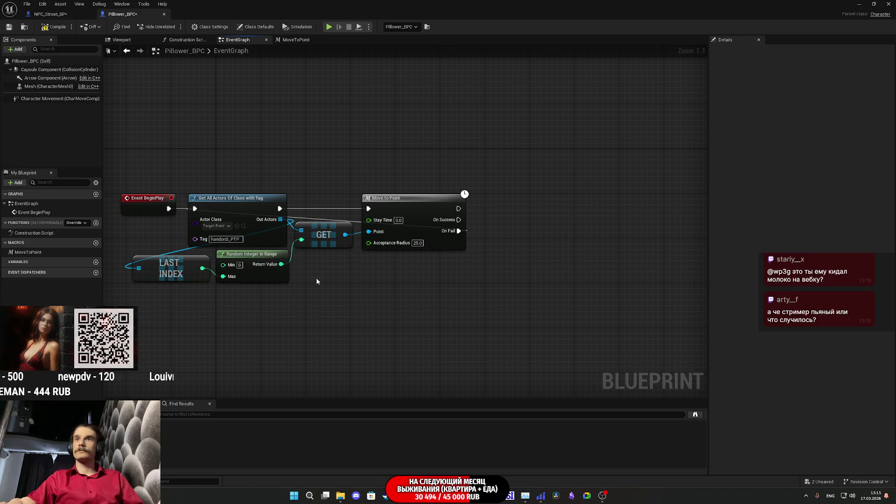
Promote the GET node's output to a new variable named Point and compile the blueprint.
{"action": "left_click_drag", "start_coordinate": [316, 280], "coordinate": [366, 272]}
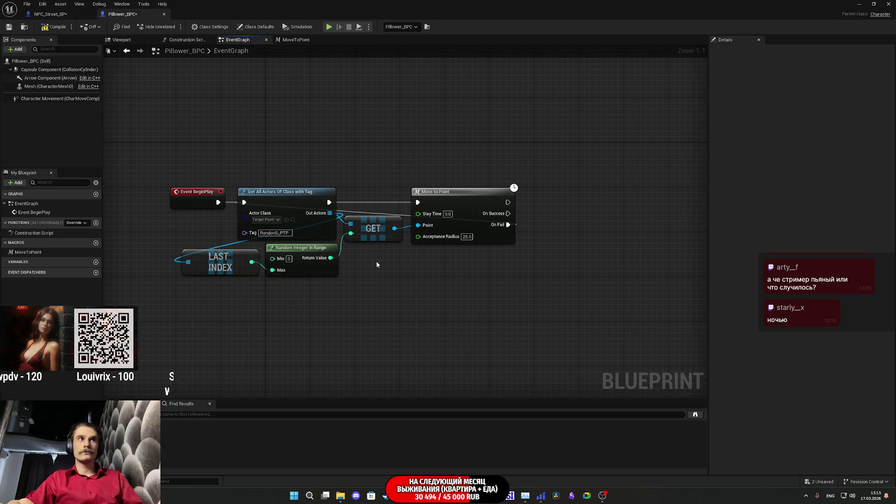
{"action": "left_click_drag", "start_coordinate": [456, 195], "coordinate": [539, 194]}
{"action": "left_click_drag", "start_coordinate": [395, 228], "coordinate": [417, 235]}
{"action": "left_click", "coordinate": [452, 283]}
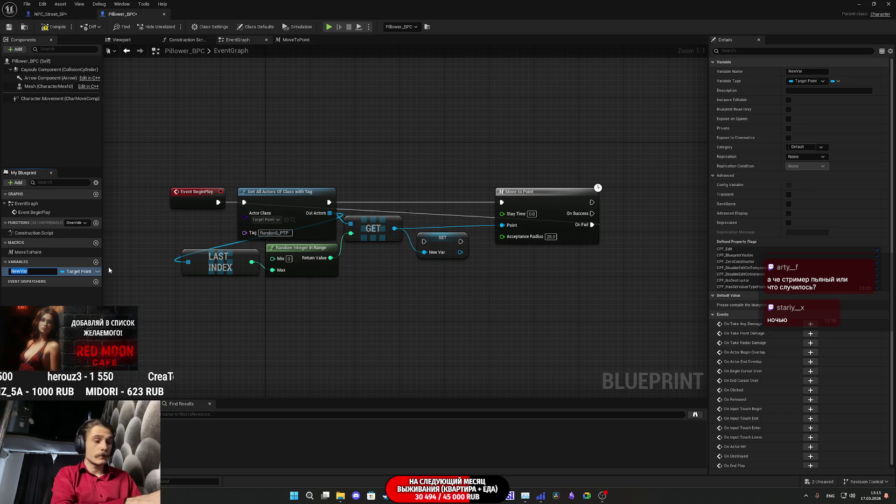
{"action": "type", "text": "Point"}
{"action": "key", "text": "Return"}
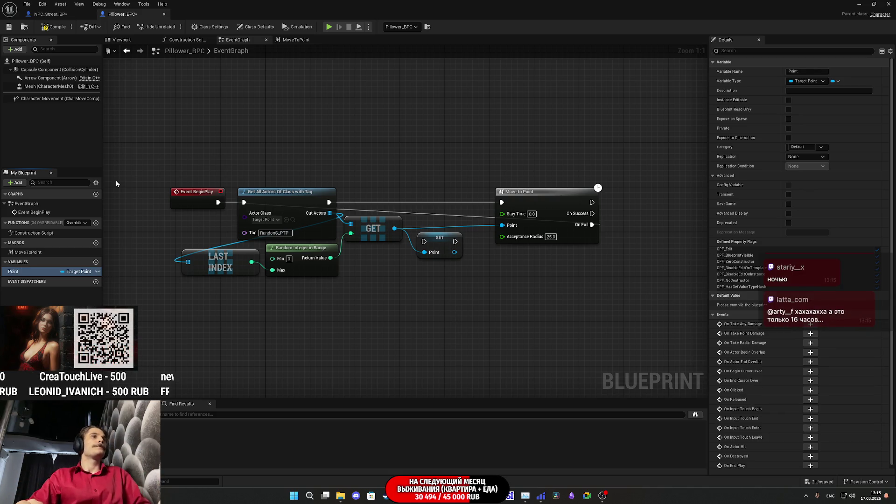
{"action": "left_click", "coordinate": [46, 28]}
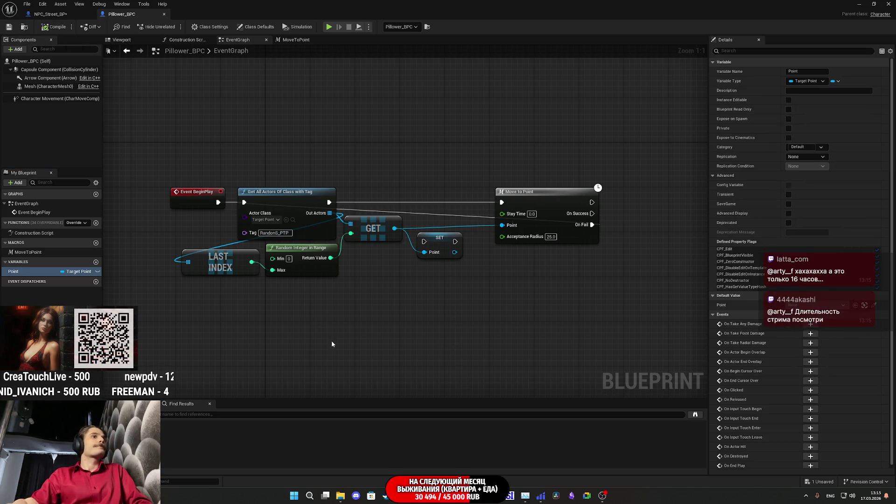
Wire Get All Actors' execution into the Point SET node and shift SET and Move to Point right.
{"action": "mouse_move", "coordinate": [424, 241]}
{"action": "left_mouse_down"}
{"action": "mouse_move", "coordinate": [345, 201]}
{"action": "mouse_move", "coordinate": [329, 202]}
{"action": "mouse_move", "coordinate": [447, 243]}
{"action": "mouse_move", "coordinate": [447, 203]}
{"action": "left_mouse_up"}
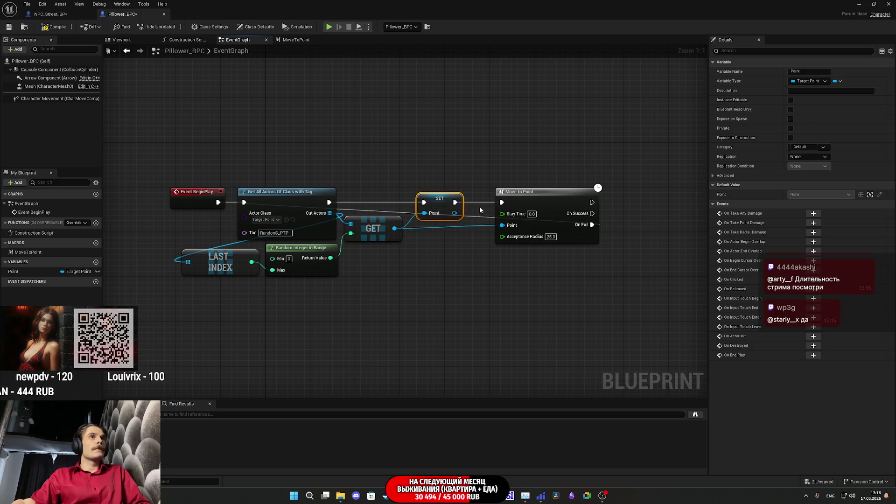
{"action": "left_click_drag", "start_coordinate": [439, 201], "coordinate": [462, 199]}
{"action": "left_click", "coordinate": [526, 201], "text": "ctrl"}
{"action": "left_click_drag", "start_coordinate": [527, 201], "coordinate": [631, 197]}
{"action": "left_click_drag", "start_coordinate": [394, 229], "coordinate": [410, 245]}
Add an Equal (==) node fed by the GET node's output.
{"action": "type", "text": "bra"}
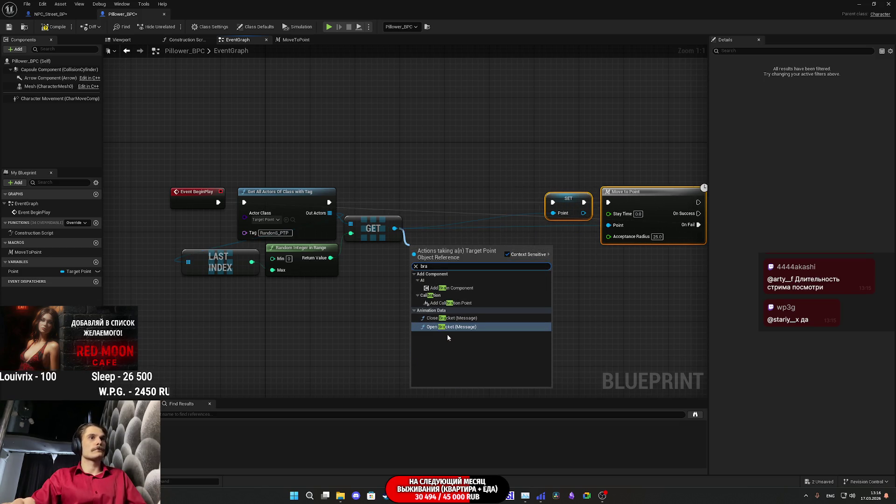
{"action": "left_click", "coordinate": [373, 282]}
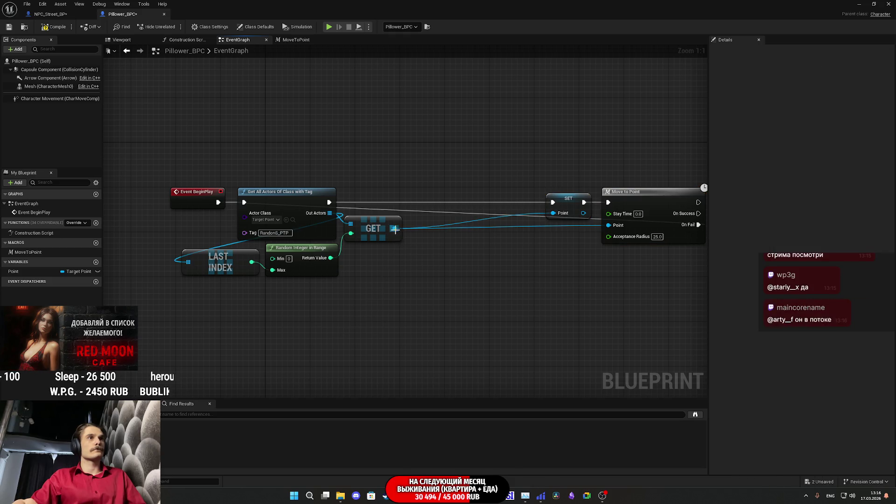
{"action": "left_click_drag", "start_coordinate": [394, 228], "coordinate": [423, 247]}
{"action": "type", "text": "="}
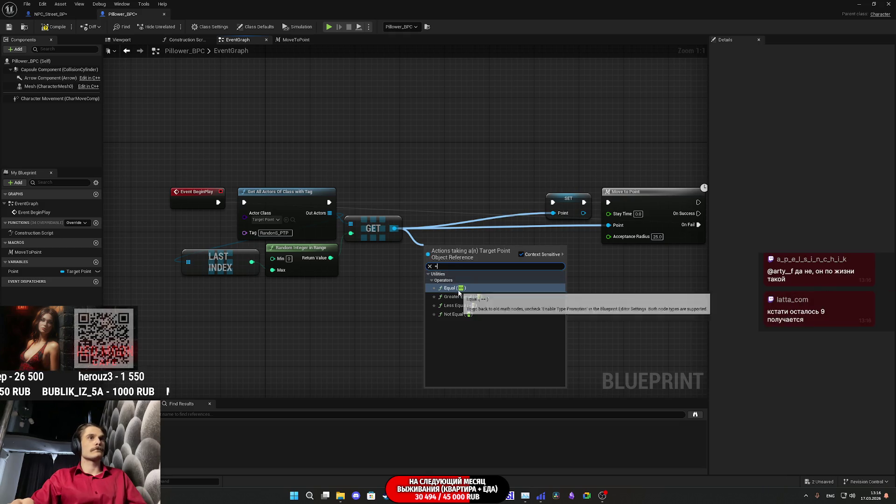
{"action": "left_click", "coordinate": [458, 290]}
{"action": "left_click", "coordinate": [513, 296]}
{"action": "left_click_drag", "start_coordinate": [513, 298], "coordinate": [498, 308]}
Browse node choices for the == node's Boolean result without adding any.
{"action": "left_click_drag", "start_coordinate": [496, 269], "coordinate": [442, 238]}
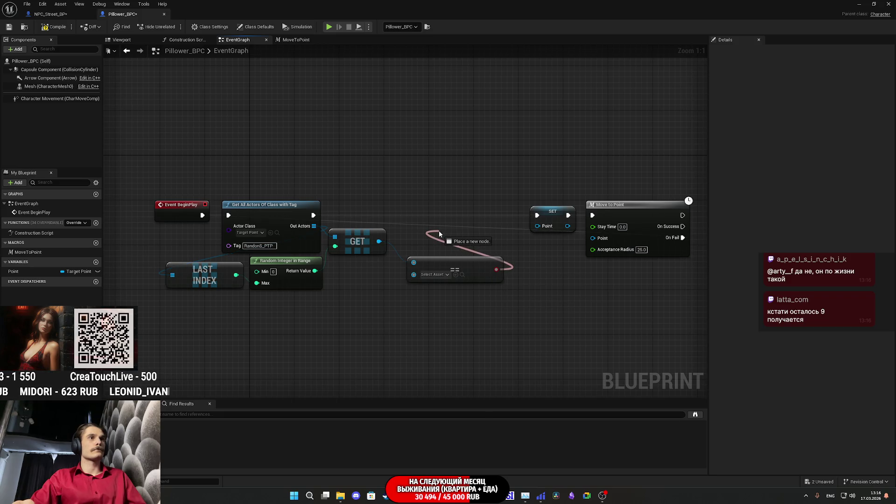
{"action": "left_click_drag", "start_coordinate": [439, 234], "coordinate": [439, 234]}
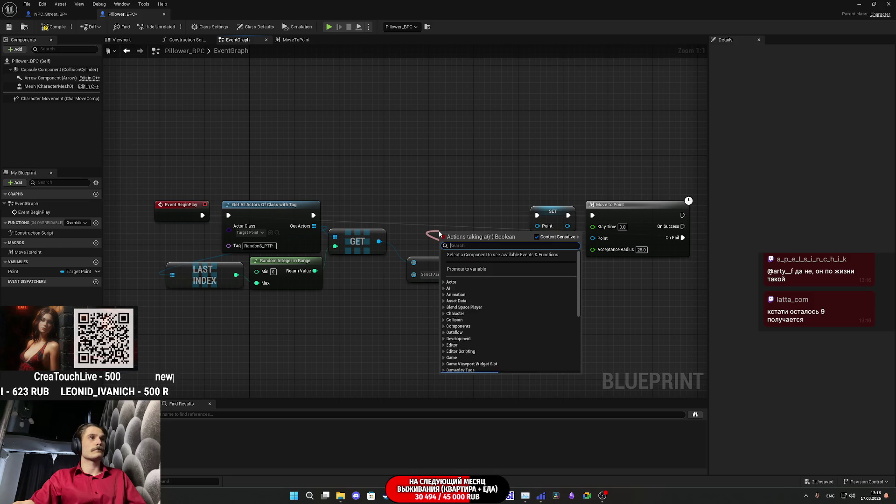
{"action": "left_click", "coordinate": [404, 321]}
{"action": "left_click_drag", "start_coordinate": [422, 324], "coordinate": [406, 334]}
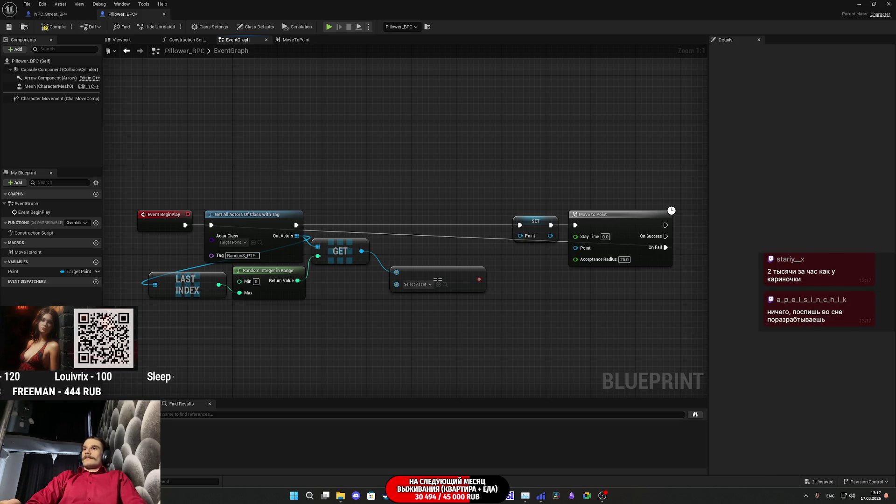
{"action": "left_click", "coordinate": [399, 500]}
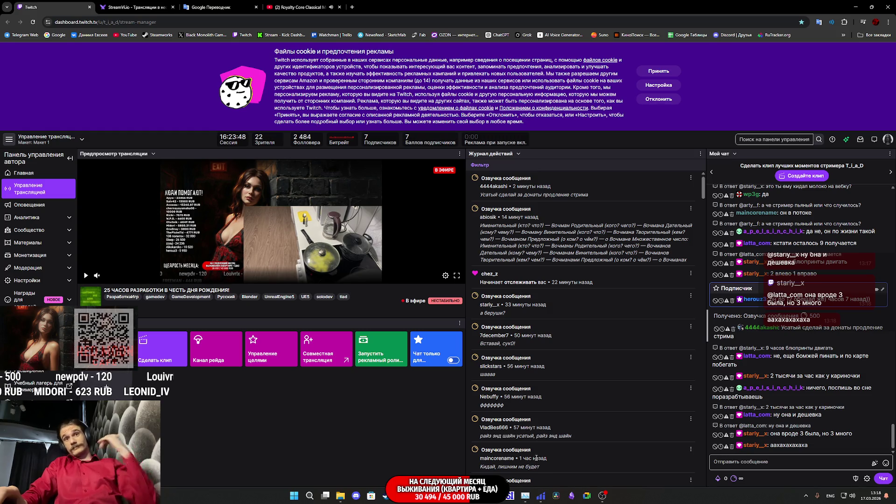
Open a new Chrome tab showing the Google start page.
{"action": "mouse_move", "coordinate": [525, 495]}
{"action": "left_click", "coordinate": [470, 461]}
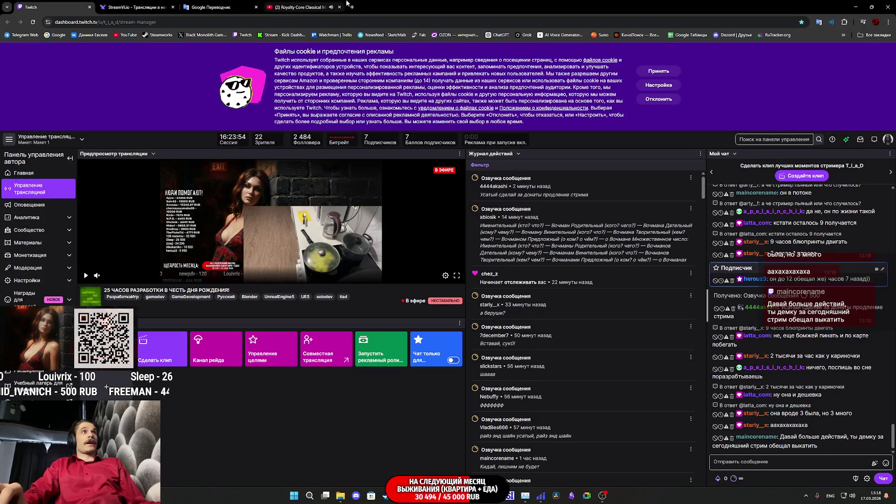
{"action": "left_click", "coordinate": [353, 7]}
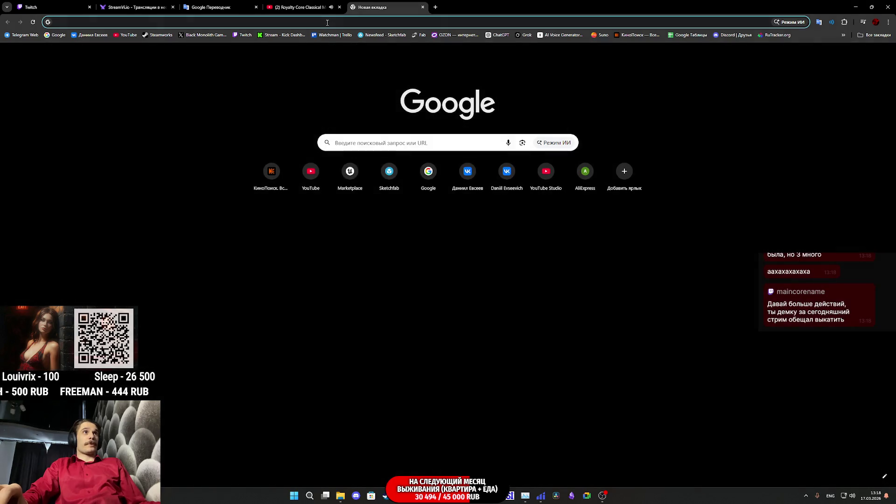
Search Google for 'таймер онлайн' from the address bar.
{"action": "left_click", "coordinate": [327, 22]}
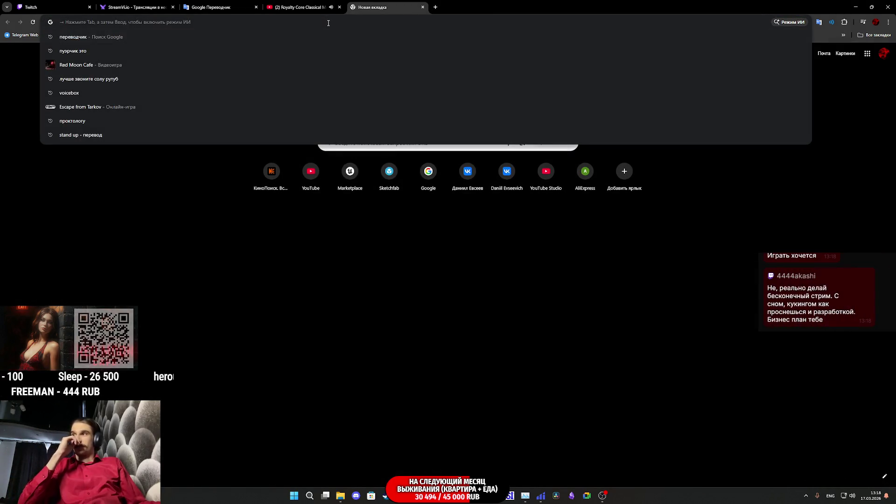
{"action": "type", "text": "nfqvth"}
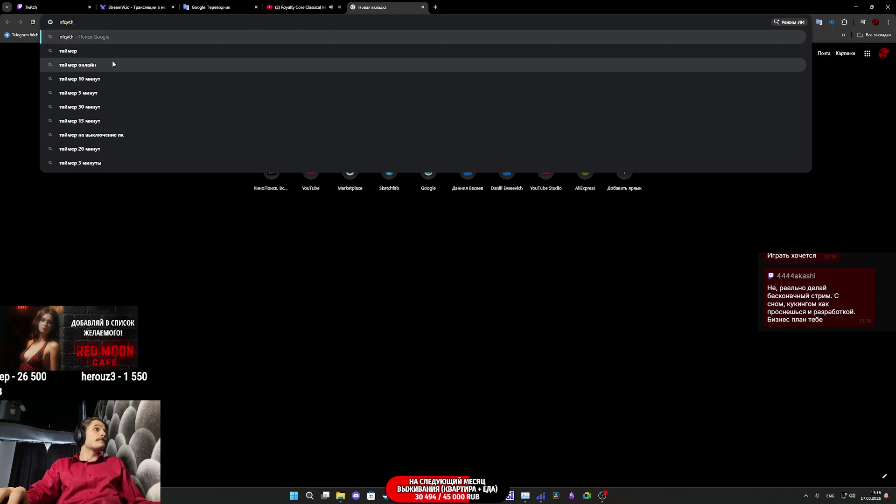
{"action": "left_click", "coordinate": [112, 63]}
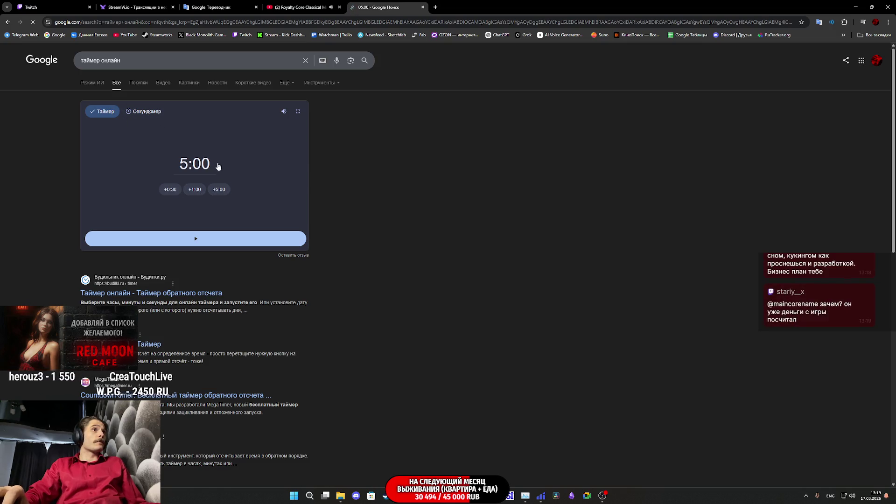
Clear Google's timer widget to 00:00:00, then open the budilki.ru Таймер онлайн result.
{"action": "left_click", "coordinate": [192, 168]}
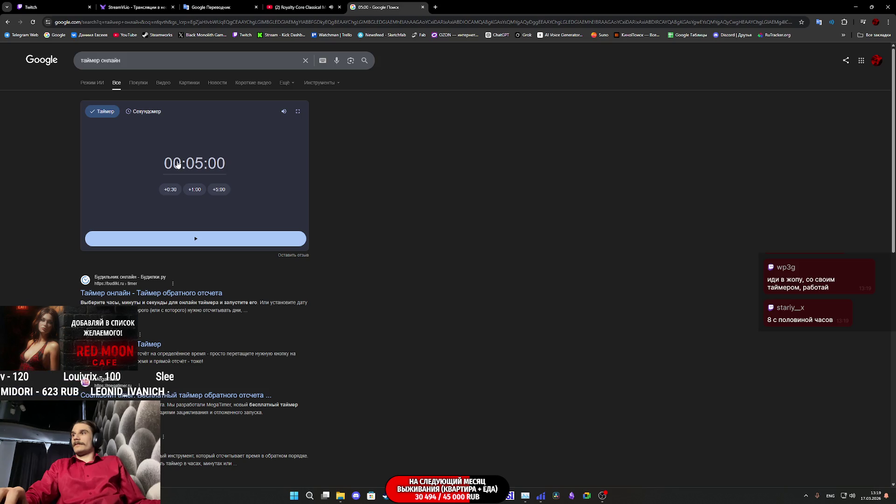
{"action": "left_click", "coordinate": [177, 164]}
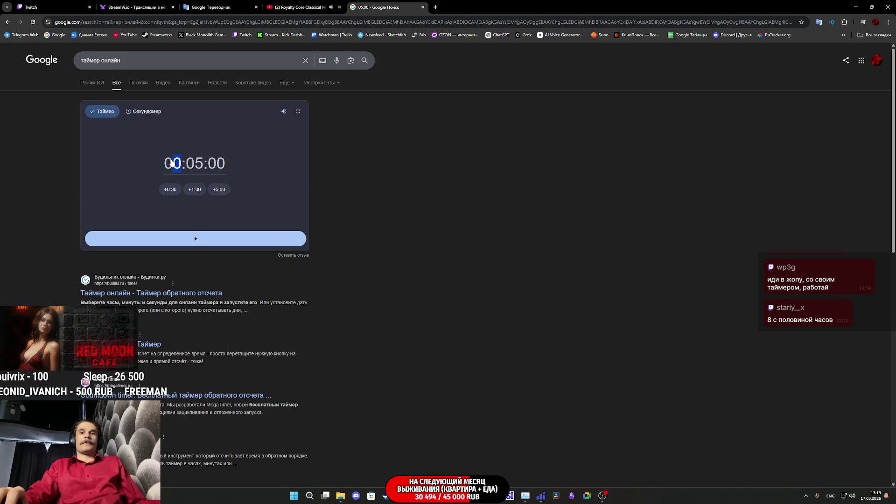
{"action": "left_click", "coordinate": [173, 162]}
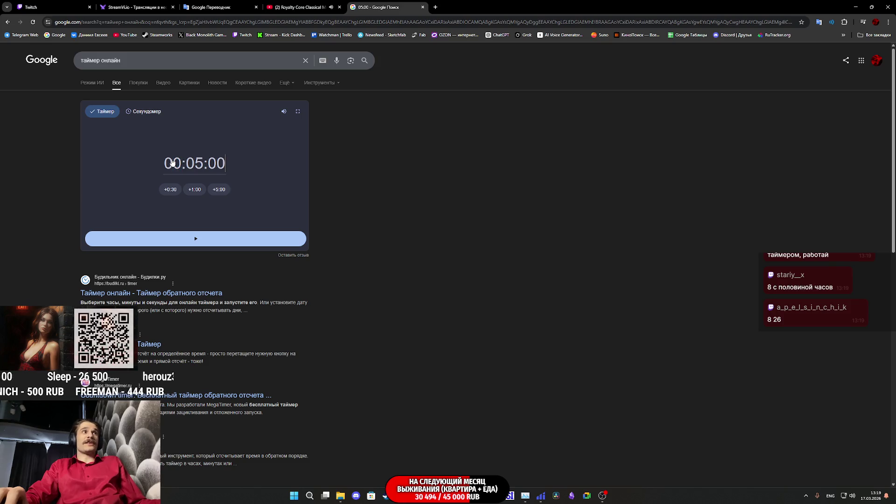
{"action": "left_click", "coordinate": [182, 163]}
{"action": "type", "text": "11"}
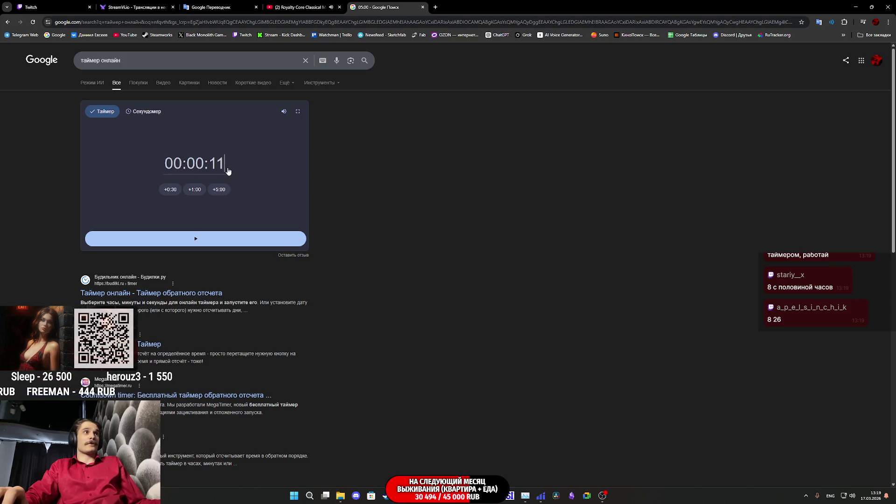
{"action": "type", "text": "1111"}
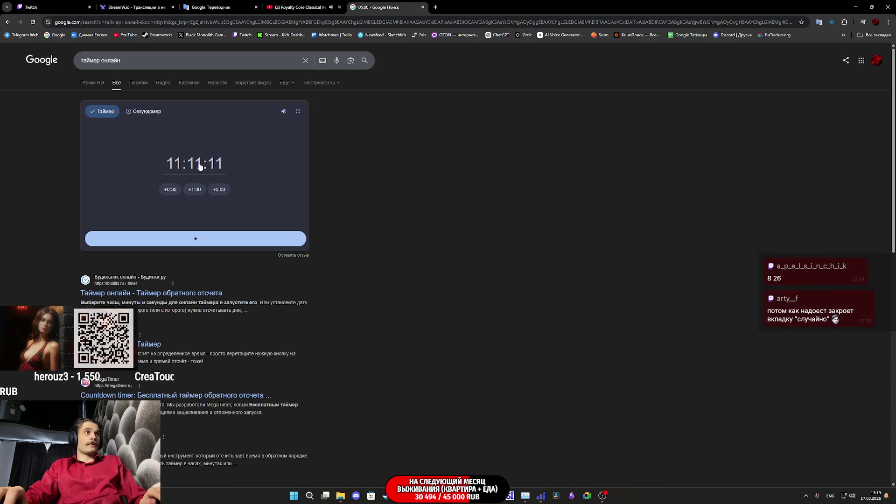
{"action": "key", "text": "BackSpace"}
{"action": "key", "text": "BackSpace"}
{"action": "key", "text": "BackSpace"}
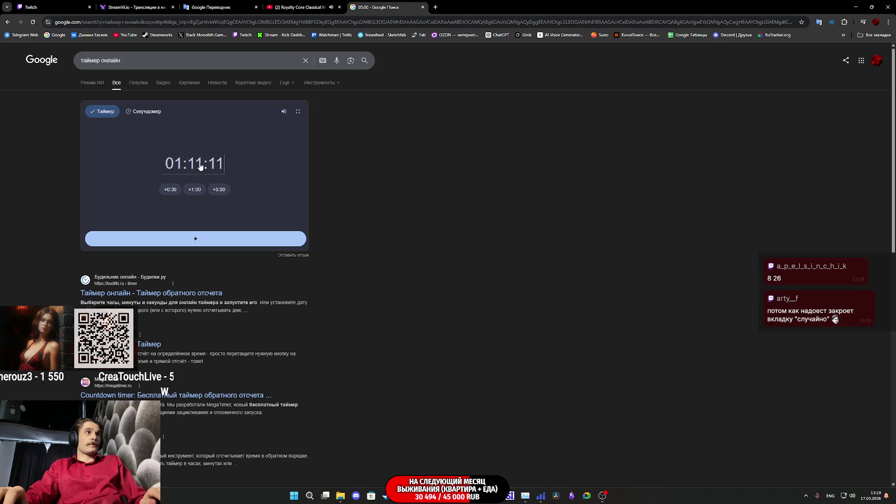
{"action": "key", "text": "BackSpace"}
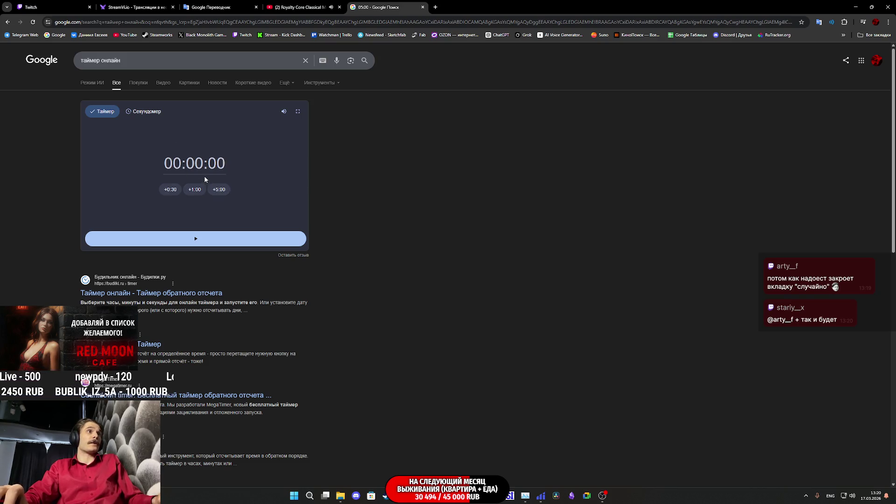
{"action": "left_click", "coordinate": [177, 166]}
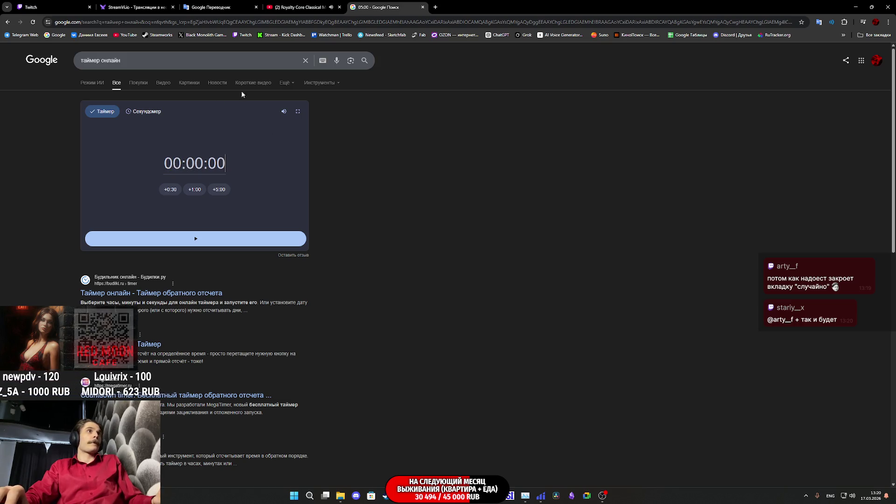
{"action": "type", "text": "0"}
{"action": "left_click", "coordinate": [169, 293]}
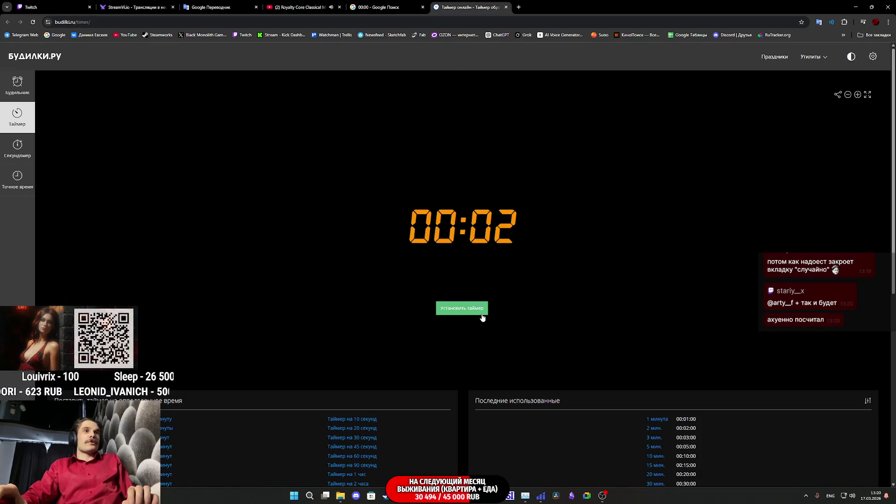
Set the budilki.ru timer minutes to 40, start the 10:40:00 countdown, and close the Google tab.
{"action": "left_click", "coordinate": [466, 311]}
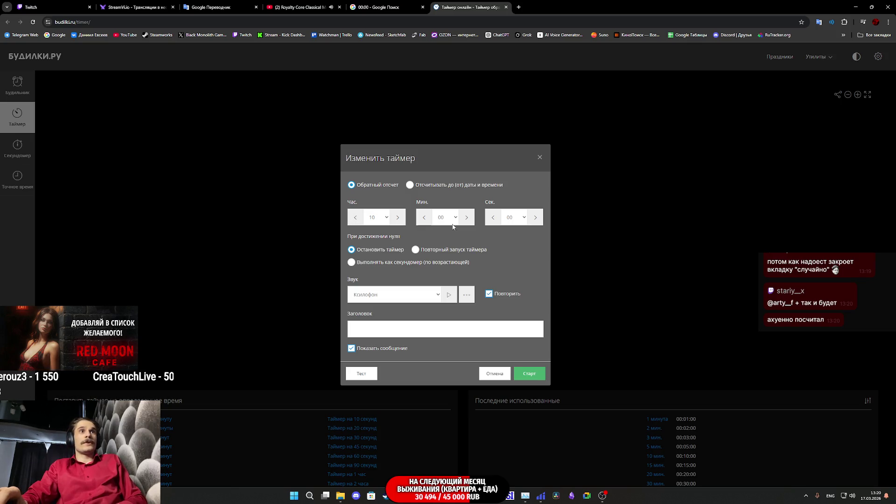
{"action": "left_click", "coordinate": [469, 219]}
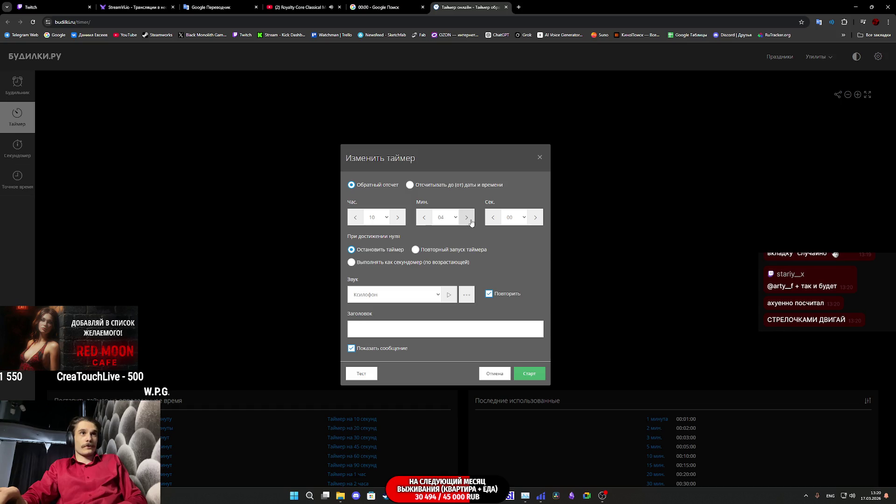
{"action": "double_click", "coordinate": [467, 218]}
{"action": "left_click", "coordinate": [445, 217]}
{"action": "scroll", "coordinate": [446, 298], "scroll_direction": "down", "scroll_amount": 5}
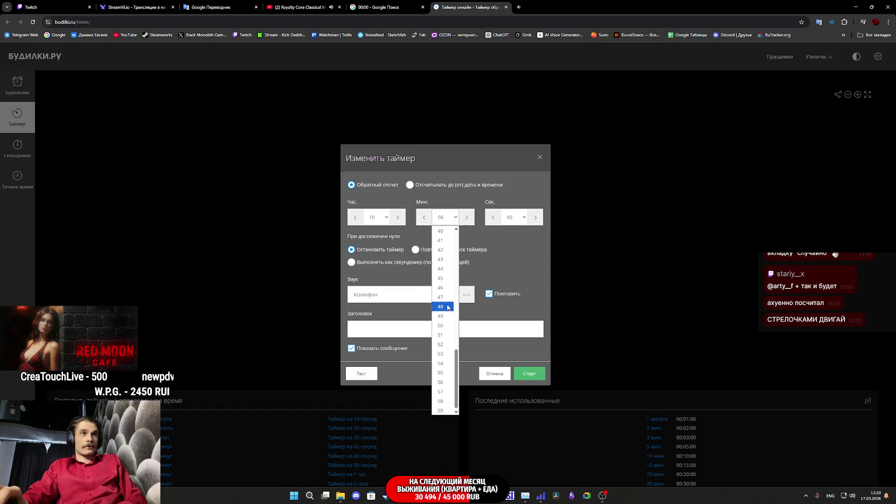
{"action": "scroll", "coordinate": [446, 307], "scroll_direction": "up", "scroll_amount": 3}
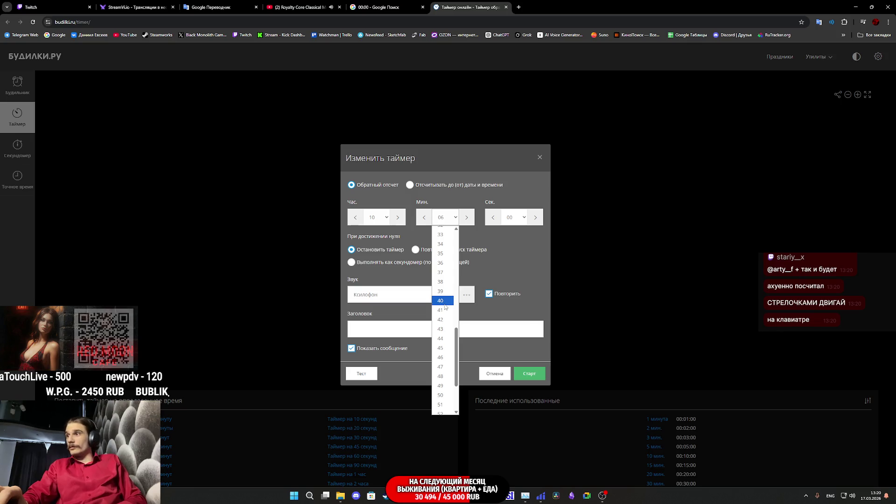
{"action": "left_click", "coordinate": [445, 302]}
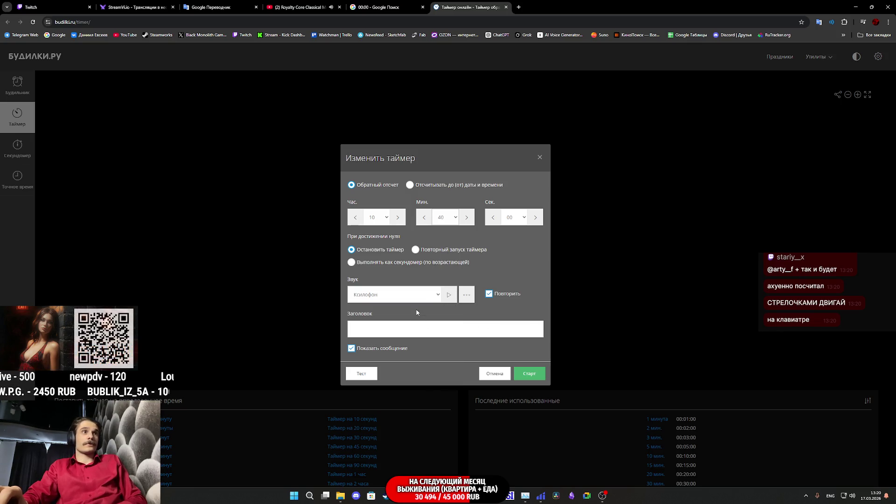
{"action": "left_click", "coordinate": [528, 374]}
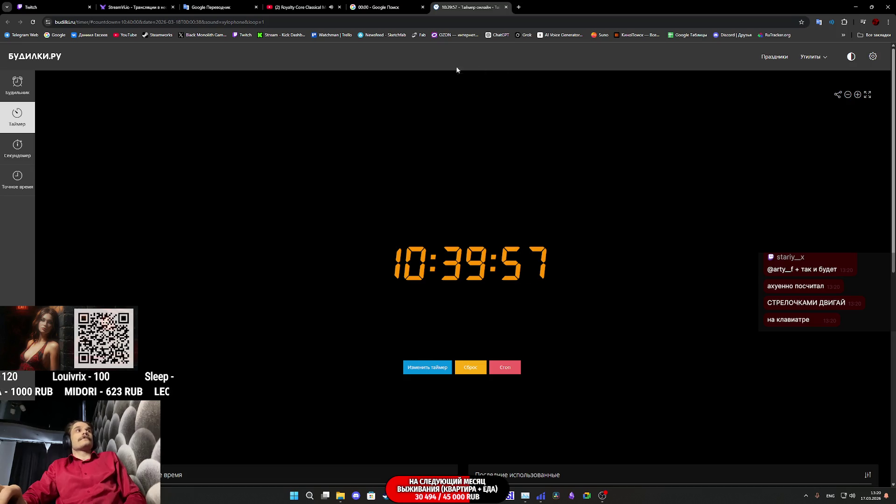
{"action": "middle_click", "coordinate": [388, 8]}
Check the Twitch stream-manager tab, then return to the Pillower_BPC blueprint editor.
{"action": "key", "text": "ctrl+shift+Tab"}
{"action": "key", "text": "ctrl+shift+Tab"}
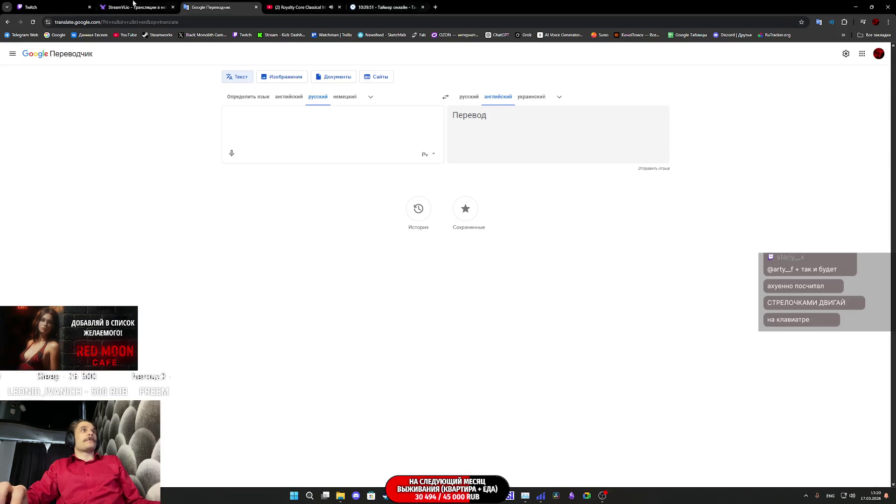
{"action": "key", "text": "ctrl+shift+Tab"}
{"action": "key", "text": "ctrl+shift+Tab"}
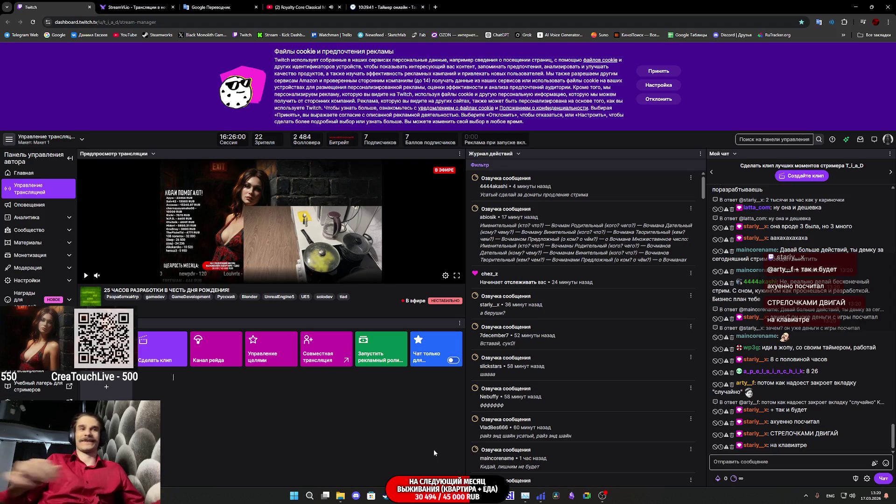
{"action": "mouse_move", "coordinate": [433, 495]}
{"action": "left_click", "coordinate": [464, 452]}
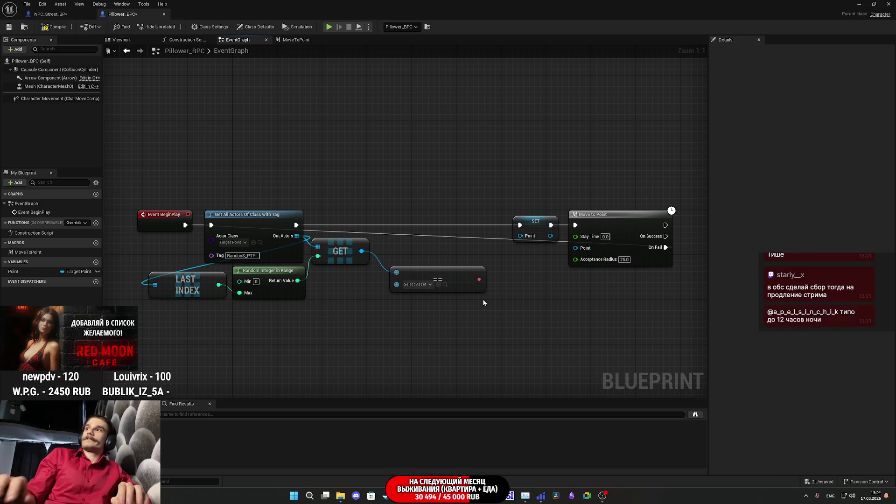
{"action": "left_click", "coordinate": [401, 455]}
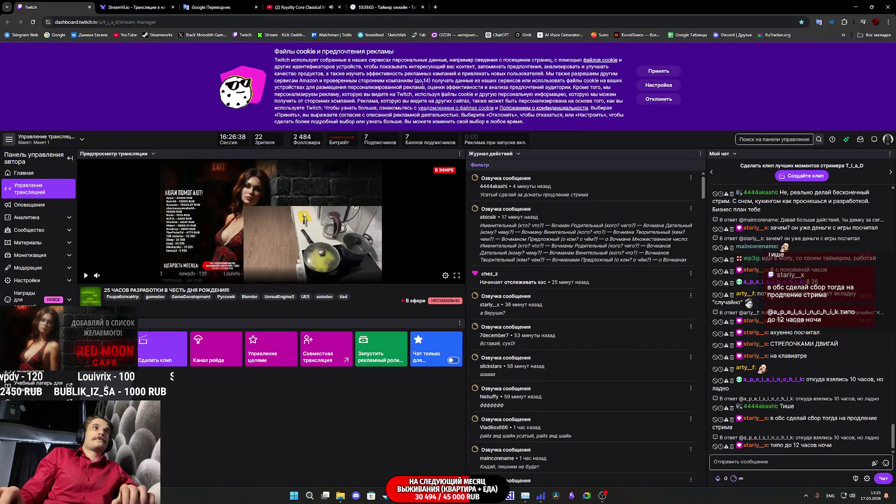
{"action": "mouse_move", "coordinate": [386, 5]}
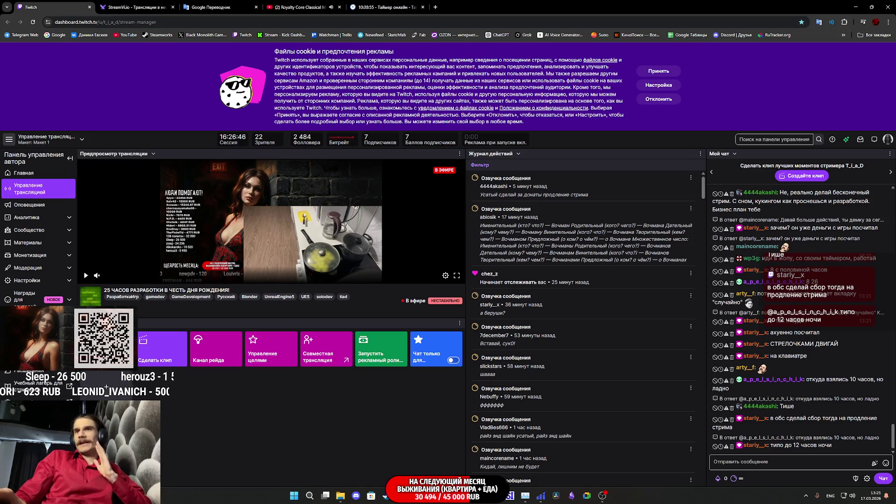
{"action": "mouse_move", "coordinate": [432, 502]}
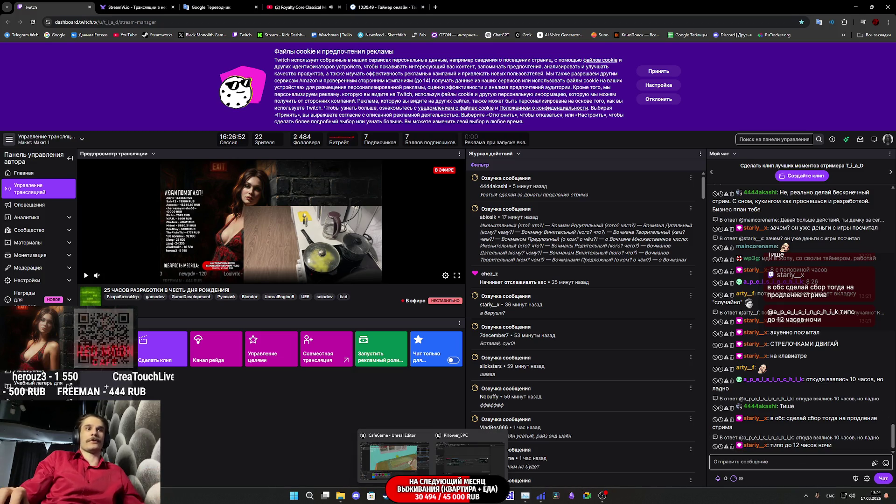
{"action": "left_click", "coordinate": [469, 459]}
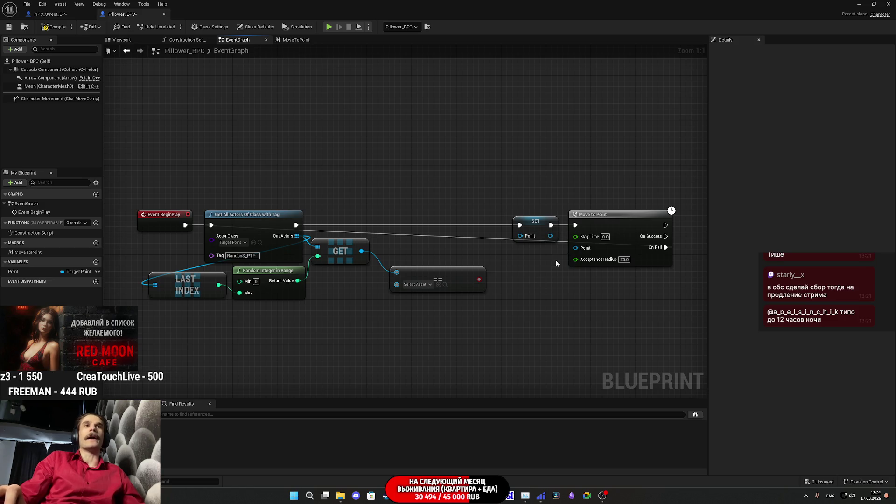
Rearrange the Random Integer, GET and == nodes, dragging == away so its GET link breaks.
{"action": "left_click_drag", "start_coordinate": [555, 263], "coordinate": [603, 277]}
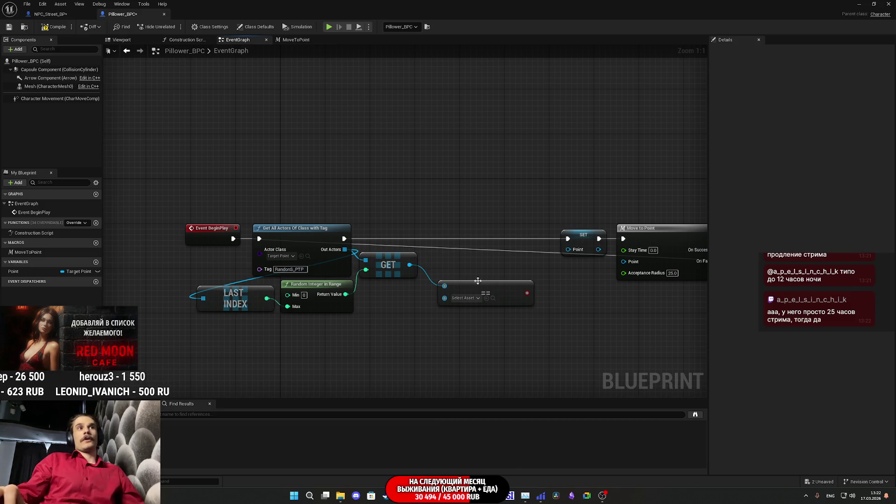
{"action": "left_click_drag", "start_coordinate": [334, 326], "coordinate": [350, 312]}
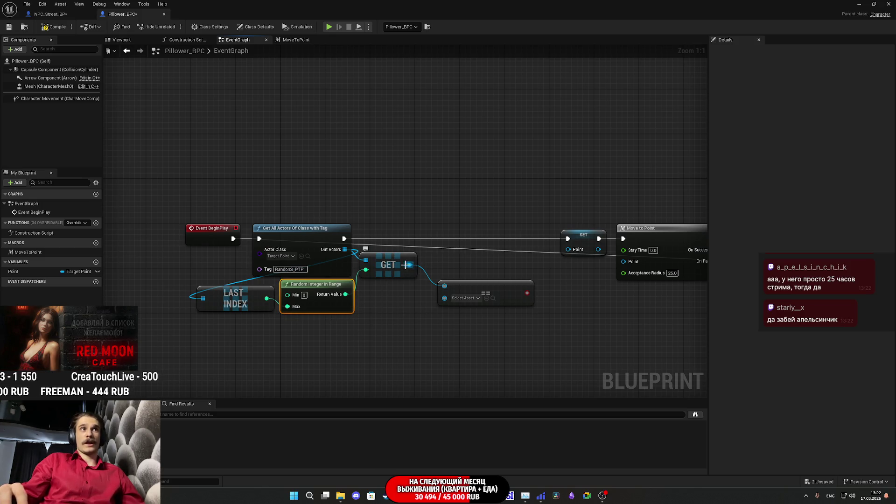
{"action": "mouse_move", "coordinate": [401, 271]}
{"action": "left_mouse_down"}
{"action": "mouse_move", "coordinate": [440, 284]}
{"action": "mouse_move", "coordinate": [567, 250]}
{"action": "mouse_move", "coordinate": [556, 274]}
{"action": "mouse_move", "coordinate": [578, 249]}
{"action": "mouse_move", "coordinate": [557, 279]}
{"action": "mouse_move", "coordinate": [432, 300]}
{"action": "mouse_move", "coordinate": [478, 269]}
{"action": "mouse_move", "coordinate": [444, 285]}
{"action": "left_mouse_up"}
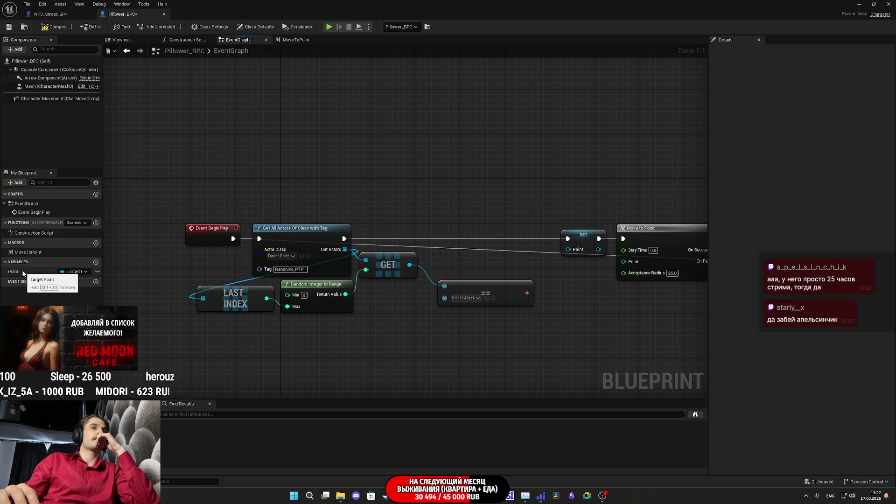
{"action": "left_click_drag", "start_coordinate": [565, 327], "coordinate": [506, 336]}
{"action": "left_click_drag", "start_coordinate": [441, 299], "coordinate": [453, 305]}
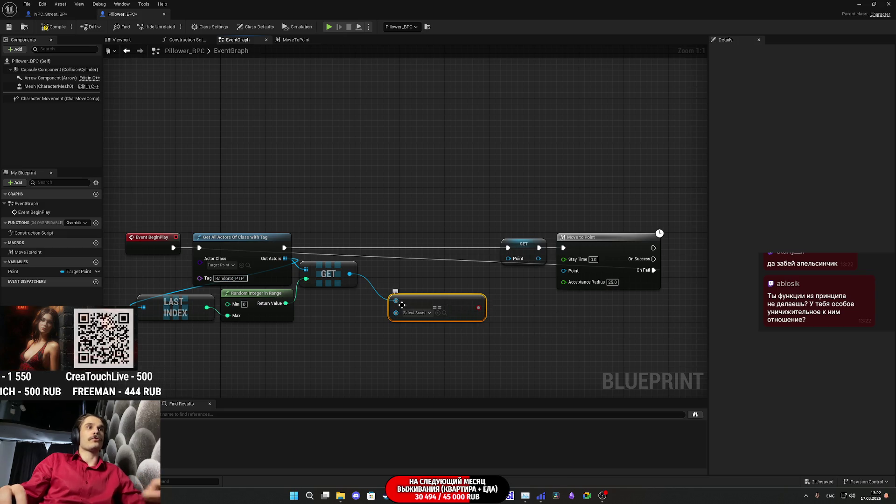
{"action": "mouse_move", "coordinate": [410, 302]}
{"action": "left_mouse_down"}
{"action": "mouse_move", "coordinate": [541, 376]}
{"action": "mouse_move", "coordinate": [376, 277]}
{"action": "mouse_move", "coordinate": [522, 252]}
{"action": "mouse_move", "coordinate": [393, 252]}
{"action": "left_mouse_up"}
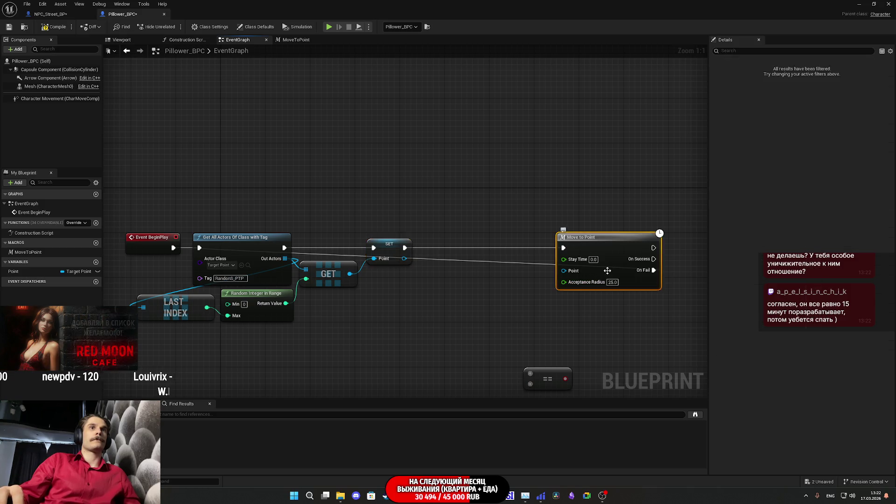
Inspect the MoveToPoint macro, then move Move to Point beside SET and select both.
{"action": "double_click", "coordinate": [606, 270]}
{"action": "left_click_drag", "start_coordinate": [408, 322], "coordinate": [362, 328]}
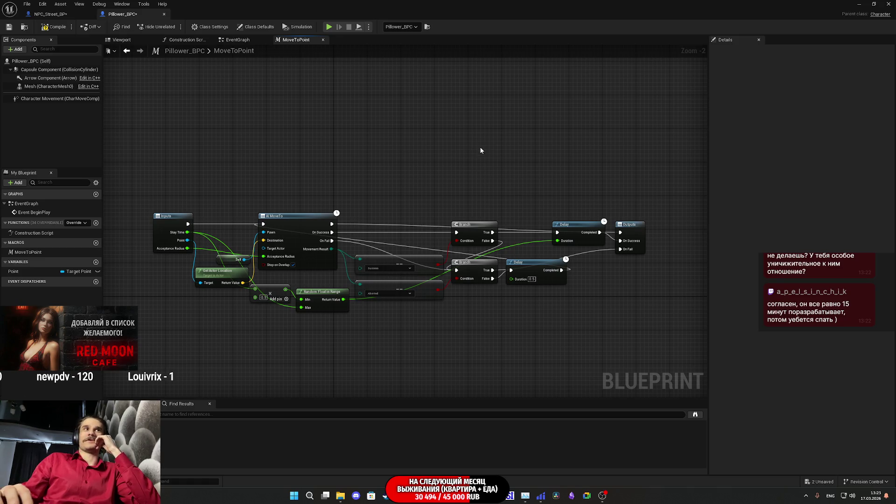
{"action": "left_click", "coordinate": [252, 39]}
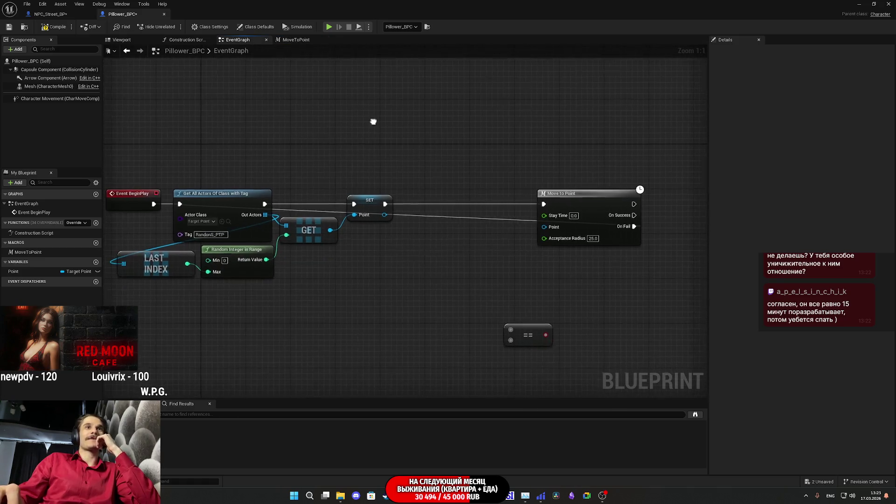
{"action": "left_click", "coordinate": [566, 208]}
{"action": "mouse_move", "coordinate": [564, 205]}
{"action": "left_mouse_down"}
{"action": "mouse_move", "coordinate": [450, 203]}
{"action": "mouse_move", "coordinate": [438, 178]}
{"action": "mouse_move", "coordinate": [534, 176]}
{"action": "left_mouse_up"}
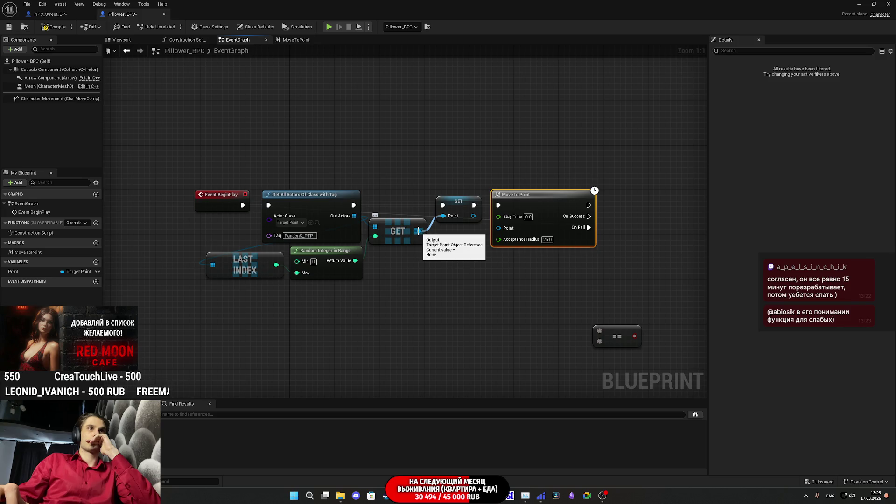
{"action": "mouse_move", "coordinate": [447, 174]}
{"action": "left_mouse_down"}
{"action": "mouse_move", "coordinate": [542, 205]}
{"action": "mouse_move", "coordinate": [609, 205]}
{"action": "left_mouse_up"}
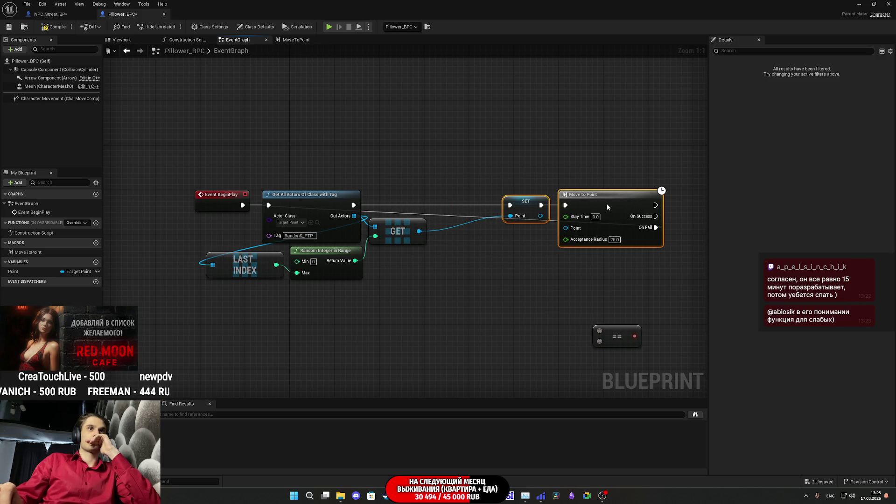
Feed GET into the == node's first input and a Point getter into its second.
{"action": "left_click", "coordinate": [511, 260]}
{"action": "left_click_drag", "start_coordinate": [599, 330], "coordinate": [419, 231]}
{"action": "left_click", "coordinate": [642, 336]}
{"action": "left_click_drag", "start_coordinate": [642, 337], "coordinate": [486, 264]}
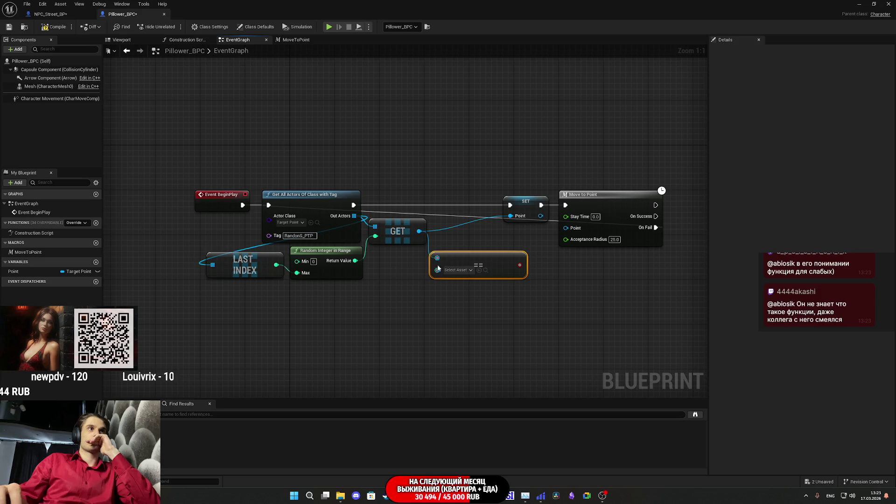
{"action": "mouse_move", "coordinate": [13, 271]}
{"action": "left_mouse_down"}
{"action": "mouse_move", "coordinate": [431, 276]}
{"action": "mouse_move", "coordinate": [437, 269]}
{"action": "left_mouse_up"}
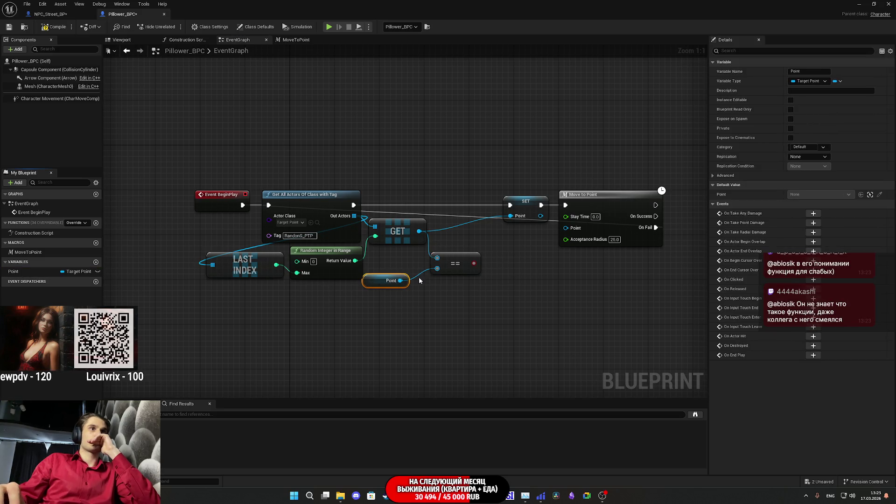
Add a Branch driven by the == result, run it after Get All Actors, place it before SET.
{"action": "left_click_drag", "start_coordinate": [370, 284], "coordinate": [381, 277]}
{"action": "mouse_move", "coordinate": [473, 263]}
{"action": "left_mouse_down"}
{"action": "mouse_move", "coordinate": [503, 280]}
{"action": "mouse_move", "coordinate": [440, 234]}
{"action": "mouse_move", "coordinate": [353, 204]}
{"action": "left_mouse_up"}
{"action": "type", "text": "branch"}
{"action": "left_click", "coordinate": [529, 363]}
{"action": "mouse_move", "coordinate": [506, 186]}
{"action": "left_mouse_down"}
{"action": "mouse_move", "coordinate": [615, 217]}
{"action": "mouse_move", "coordinate": [701, 212]}
{"action": "left_mouse_up"}
{"action": "left_click", "coordinate": [567, 290]}
{"action": "left_click_drag", "start_coordinate": [536, 281], "coordinate": [517, 196]}
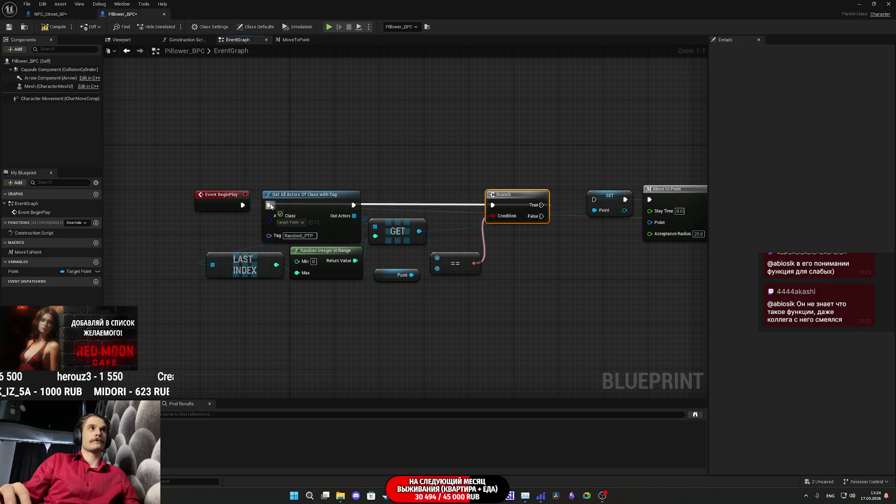
Wire Branch False into SET and add a 0.5-second Delay off Branch True.
{"action": "mouse_move", "coordinate": [541, 215]}
{"action": "left_mouse_down"}
{"action": "mouse_move", "coordinate": [640, 203]}
{"action": "mouse_move", "coordinate": [593, 199]}
{"action": "mouse_move", "coordinate": [507, 151]}
{"action": "left_mouse_up"}
{"action": "left_click", "coordinate": [600, 247]}
{"action": "type", "text": "de"}
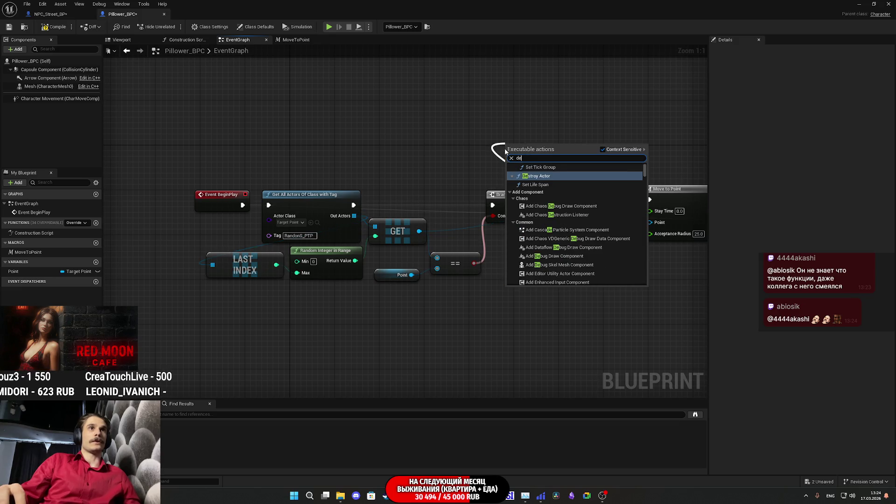
{"action": "type", "text": "la"}
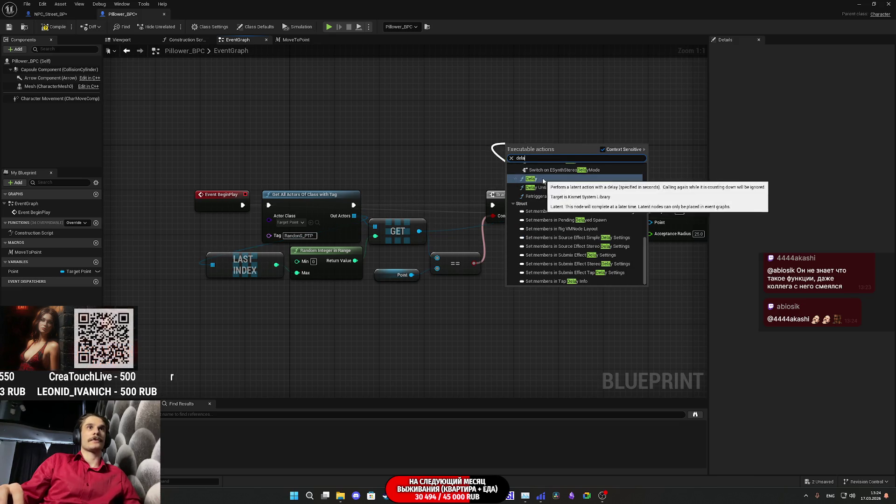
{"action": "left_click", "coordinate": [537, 179]}
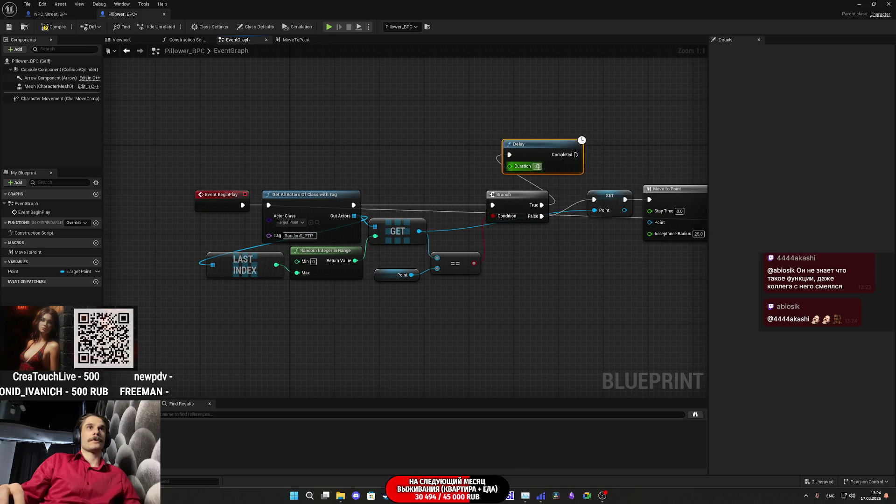
{"action": "left_click", "coordinate": [537, 166]}
{"action": "type", "text": "0.5"}
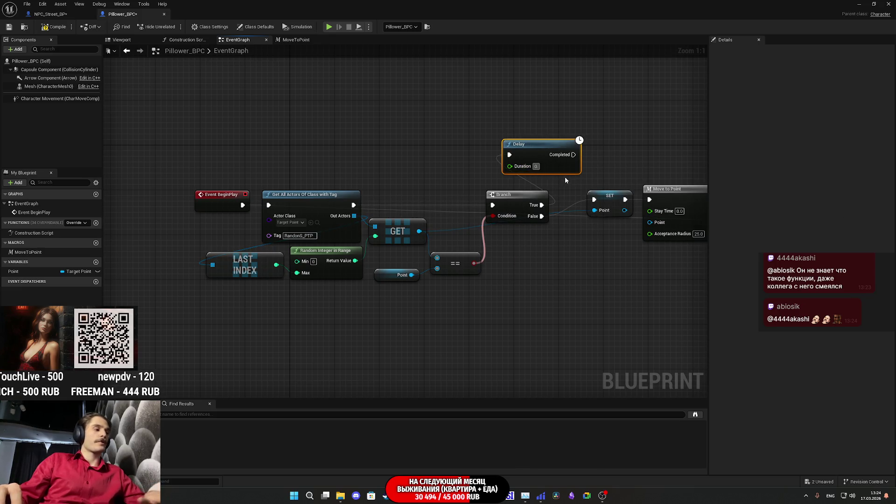
Loop the Delay's Completed output back to Get All Actors and tidy the graph layout.
{"action": "mouse_move", "coordinate": [576, 154]}
{"action": "left_mouse_down"}
{"action": "mouse_move", "coordinate": [616, 165]}
{"action": "mouse_move", "coordinate": [269, 206]}
{"action": "left_mouse_up"}
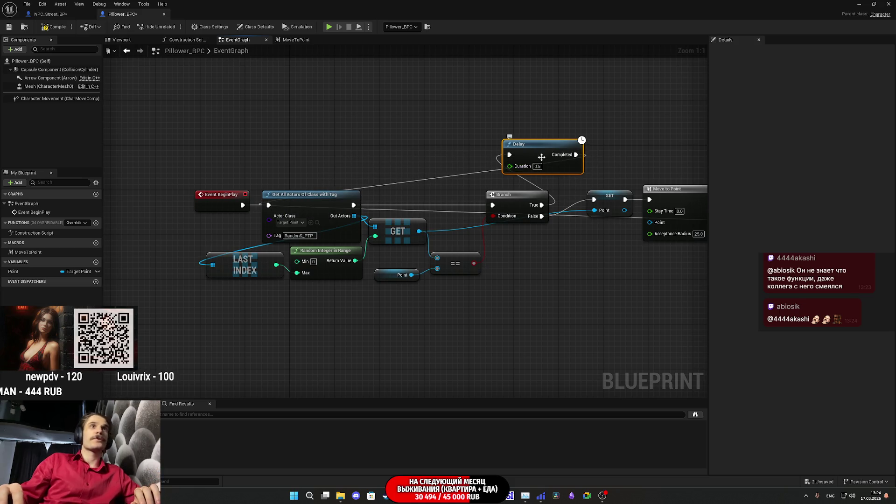
{"action": "left_click_drag", "start_coordinate": [545, 153], "coordinate": [600, 154]}
{"action": "left_click_drag", "start_coordinate": [607, 232], "coordinate": [480, 228]}
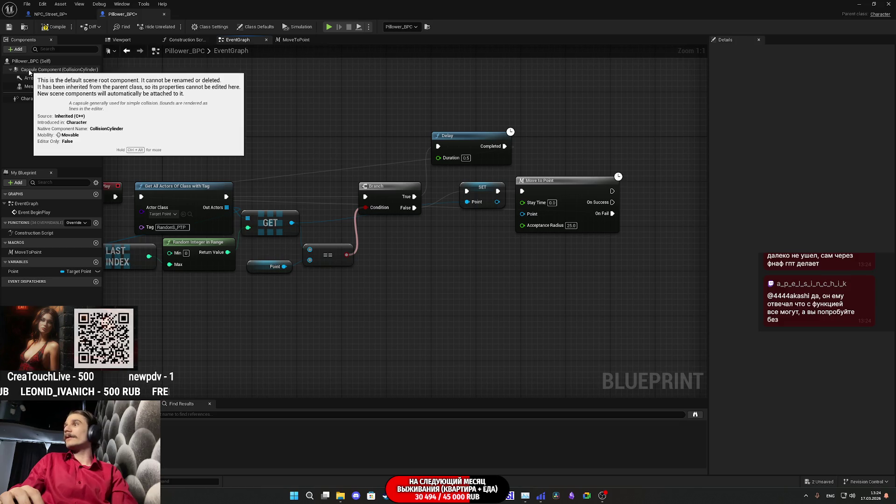
{"action": "left_click_drag", "start_coordinate": [330, 226], "coordinate": [416, 226]}
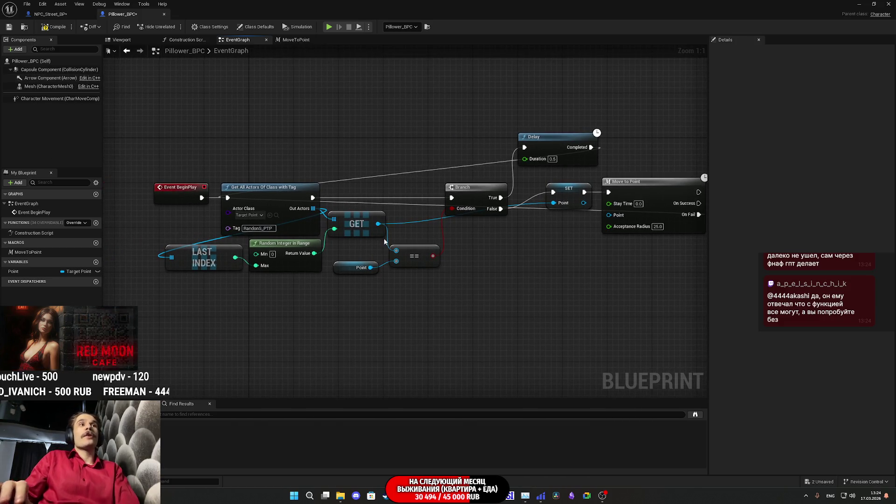
{"action": "left_click_drag", "start_coordinate": [389, 260], "coordinate": [408, 248]}
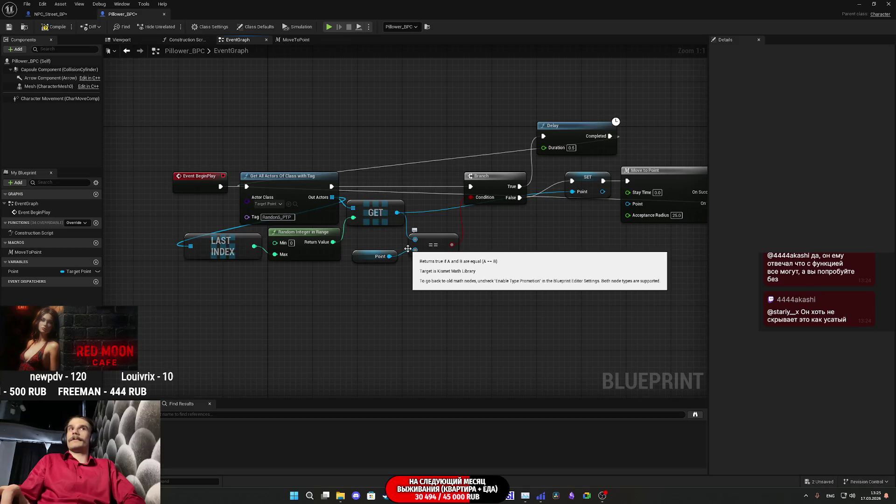
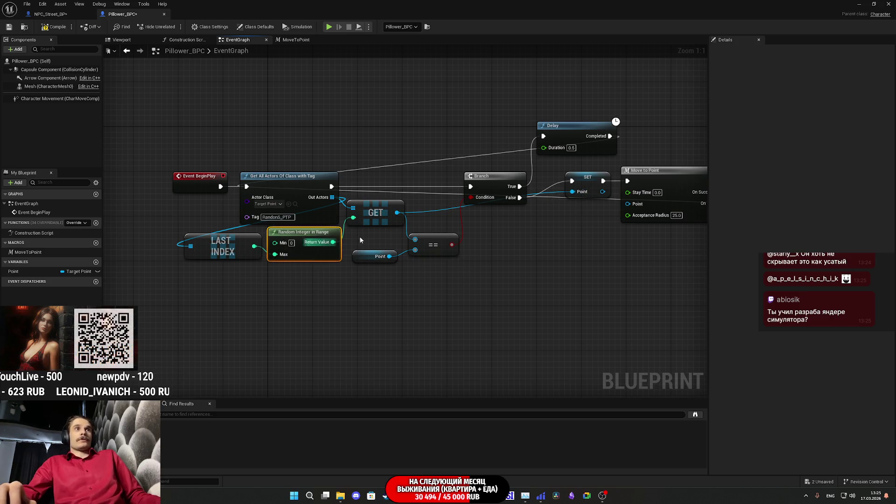
Rename the Point variable to LastPoint.
{"action": "left_click", "coordinate": [512, 254]}
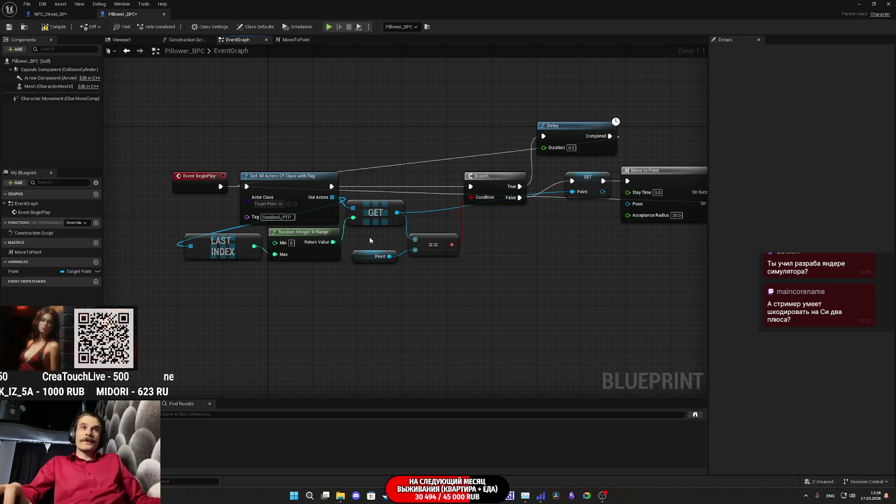
{"action": "left_click_drag", "start_coordinate": [507, 297], "coordinate": [509, 319]}
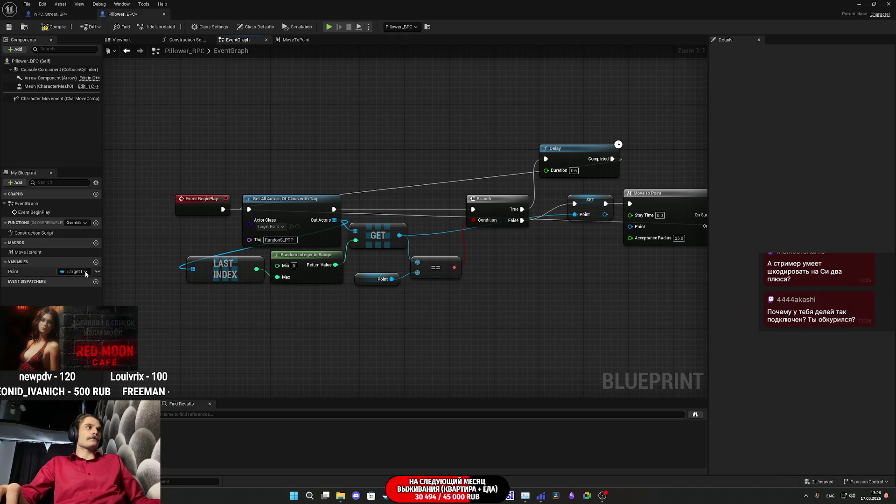
{"action": "left_click", "coordinate": [13, 272]}
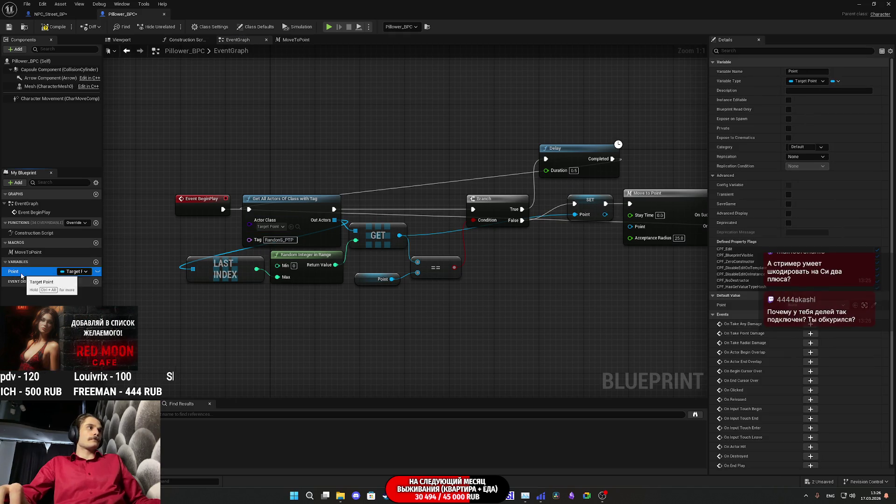
{"action": "left_click", "coordinate": [39, 272]}
{"action": "type", "text": "Last"}
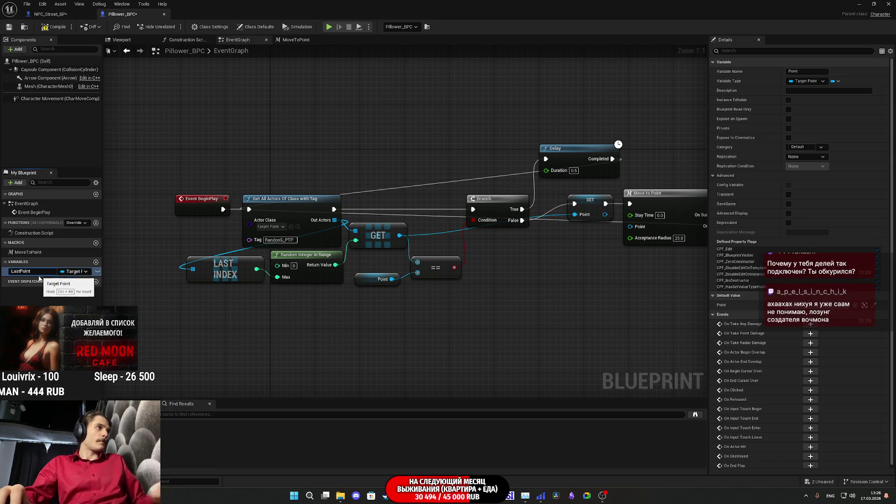
{"action": "key", "text": "Return"}
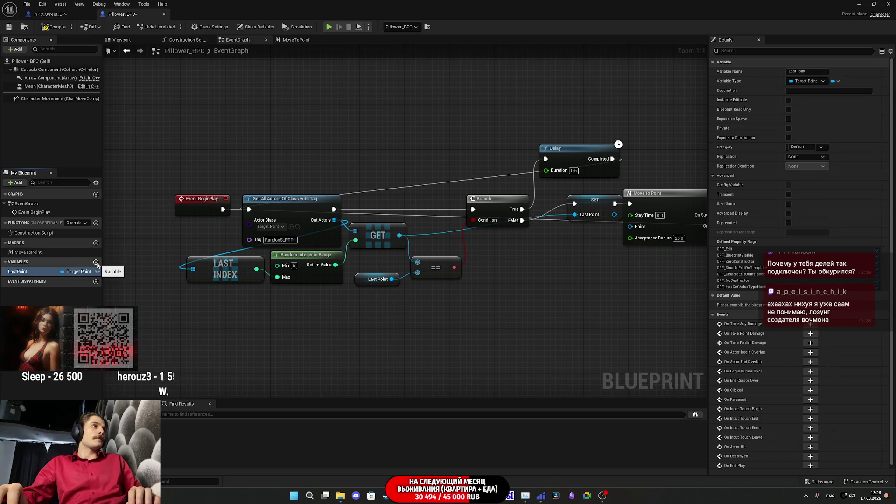
Add a new variable, then delete the unwanted Boolean it created.
{"action": "left_click", "coordinate": [96, 262]}
{"action": "type", "text": "New_P"}
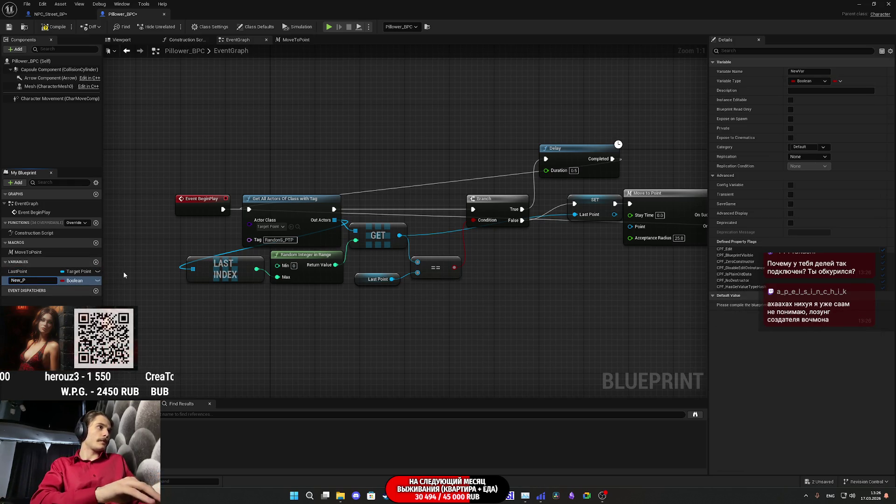
{"action": "key", "text": "Escape"}
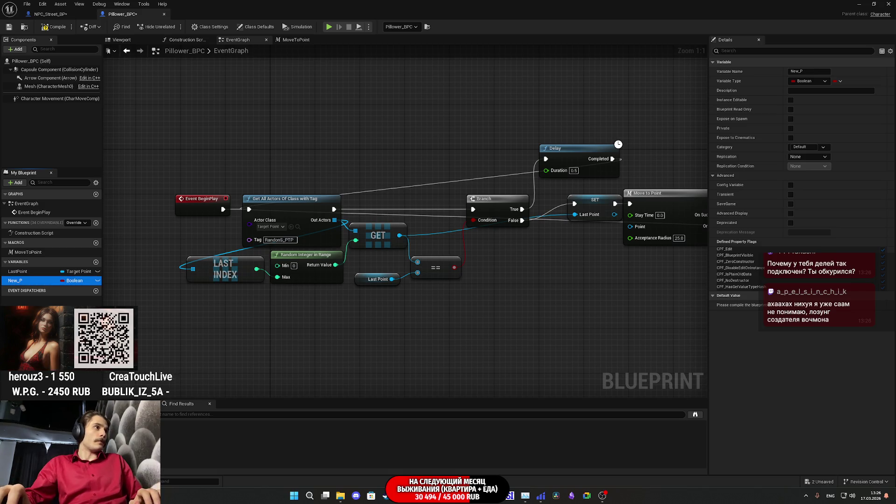
{"action": "key", "text": "Delete"}
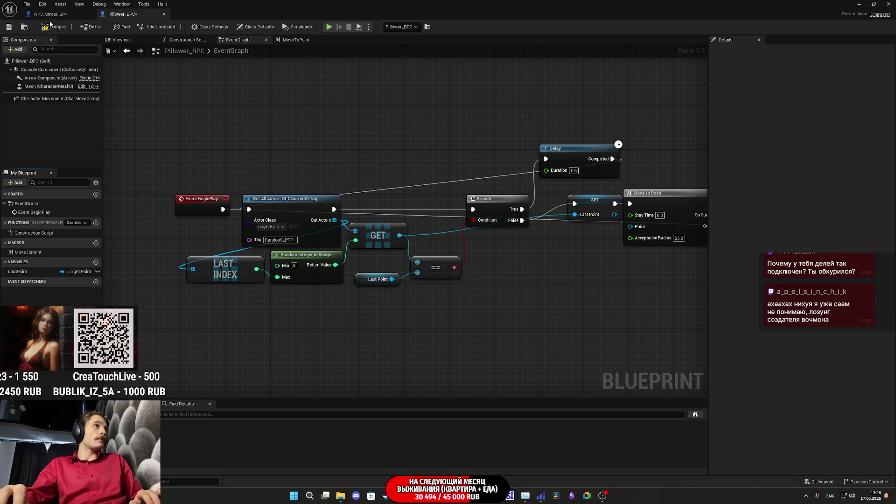
Duplicate LastPoint and name the copy NewPoint.
{"action": "right_click", "coordinate": [19, 271]}
{"action": "left_click", "coordinate": [46, 335]}
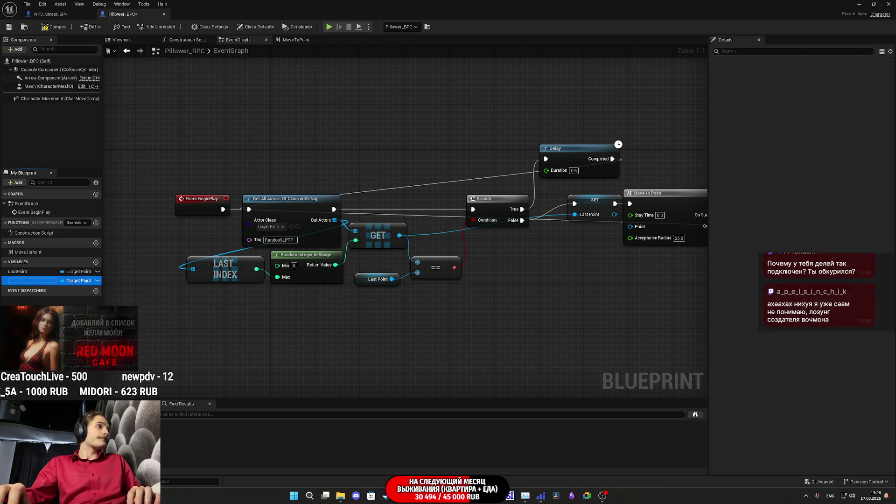
{"action": "key", "text": "BackSpace"}
{"action": "key", "text": "BackSpace"}
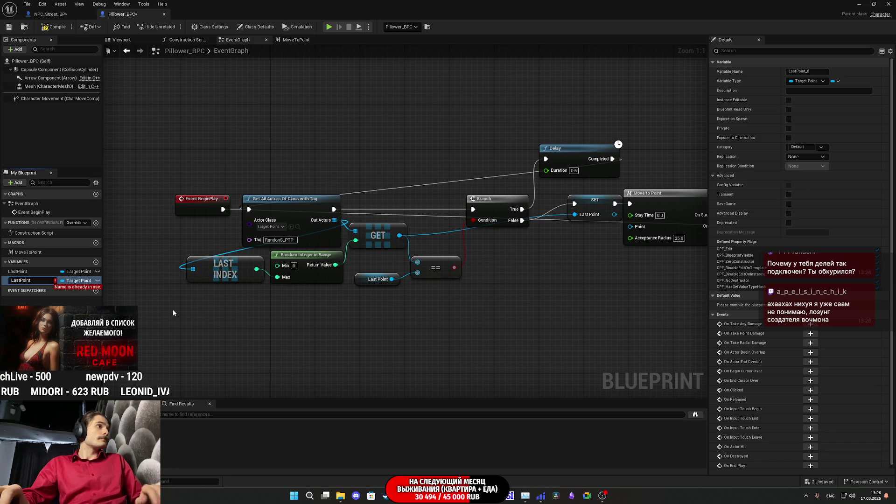
{"action": "key", "text": "BackSpace"}
{"action": "key", "text": "BackSpace"}
{"action": "key", "text": "BackSpace"}
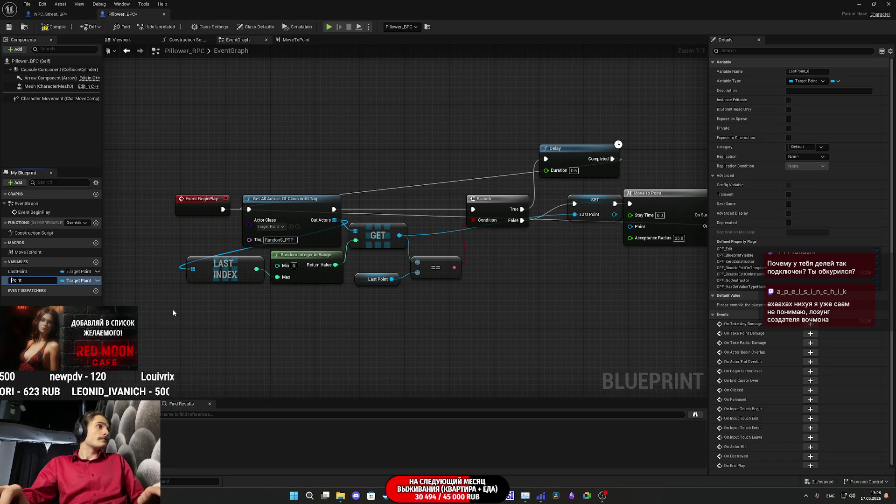
{"action": "type", "text": "New"}
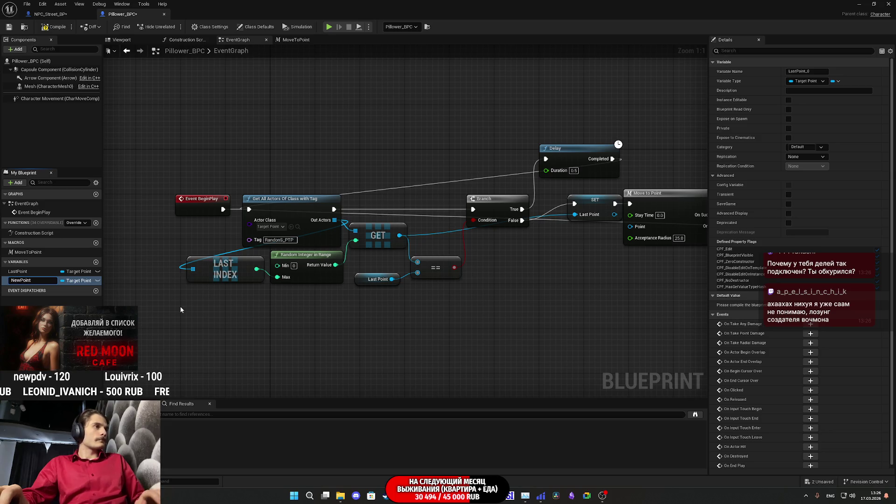
{"action": "key", "text": "Return"}
Compile and save the Pillower_BPC blueprint.
{"action": "left_click", "coordinate": [54, 26]}
{"action": "left_click", "coordinate": [9, 26]}
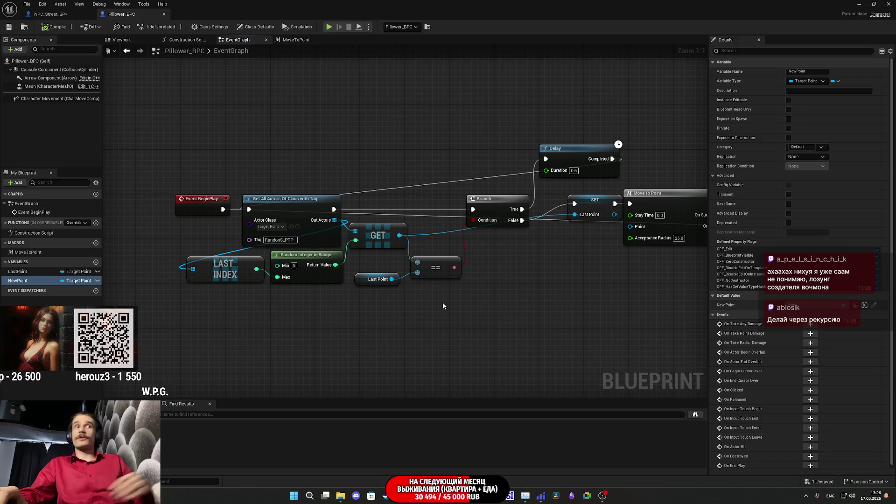
{"action": "right_click", "coordinate": [420, 310]}
Insert a SET NewPoint node between Get All Actors and the Branch.
{"action": "type", "text": "rec"}
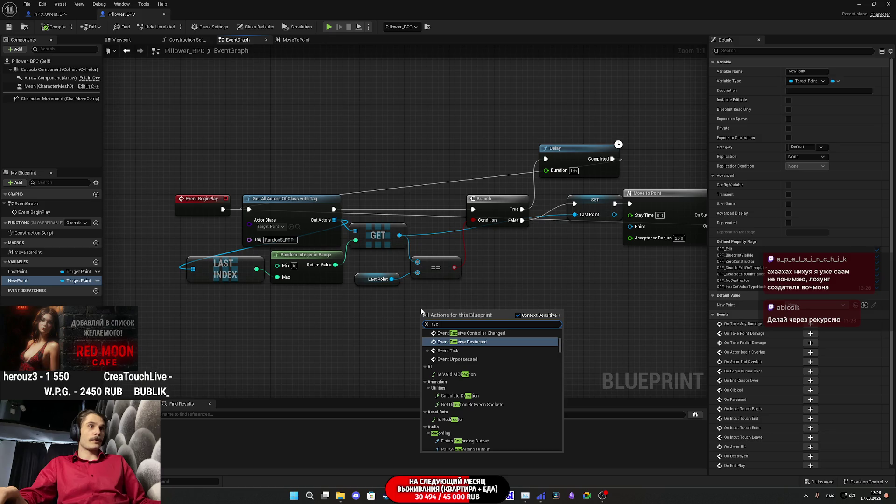
{"action": "type", "text": "ur"}
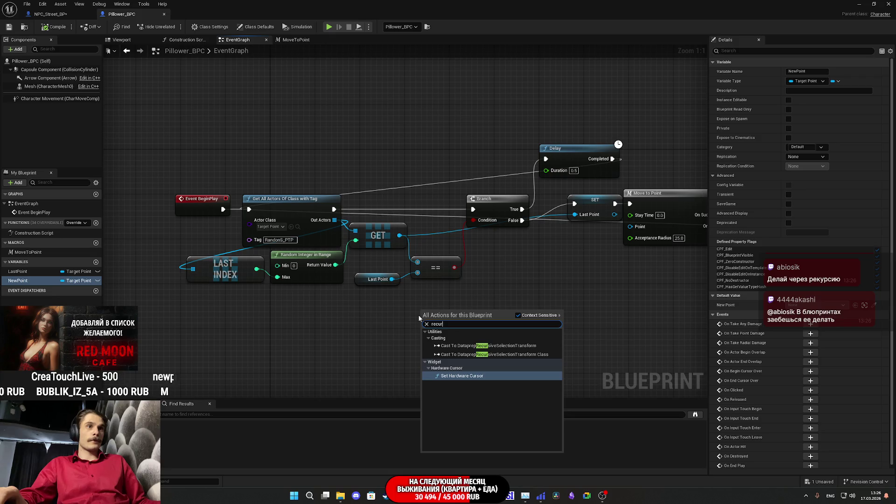
{"action": "key", "text": "Escape"}
{"action": "left_click_drag", "start_coordinate": [418, 300], "coordinate": [462, 307]}
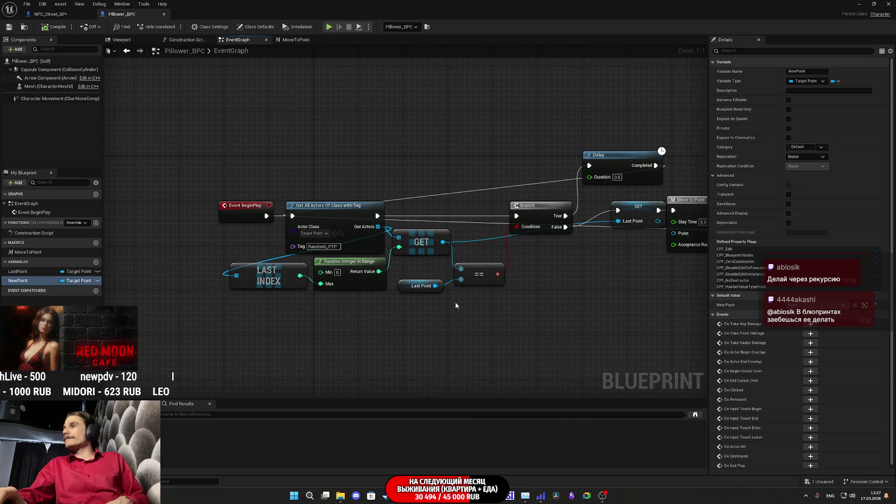
{"action": "left_click_drag", "start_coordinate": [495, 316], "coordinate": [378, 311]}
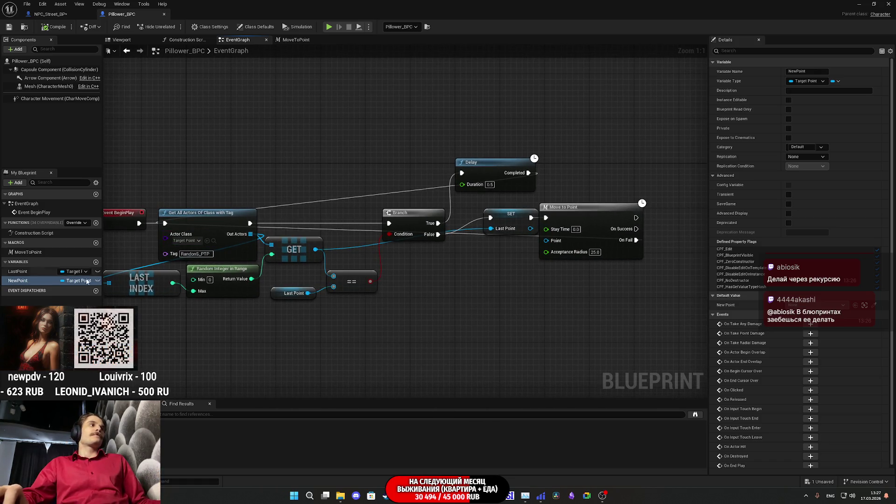
{"action": "mouse_move", "coordinate": [24, 283]}
{"action": "left_mouse_down"}
{"action": "mouse_move", "coordinate": [343, 273]}
{"action": "mouse_move", "coordinate": [362, 228]}
{"action": "mouse_move", "coordinate": [249, 226]}
{"action": "left_mouse_up"}
{"action": "left_click_drag", "start_coordinate": [427, 228], "coordinate": [450, 228]}
{"action": "left_click_drag", "start_coordinate": [379, 223], "coordinate": [413, 226]}
{"action": "left_click_drag", "start_coordinate": [434, 284], "coordinate": [402, 256]}
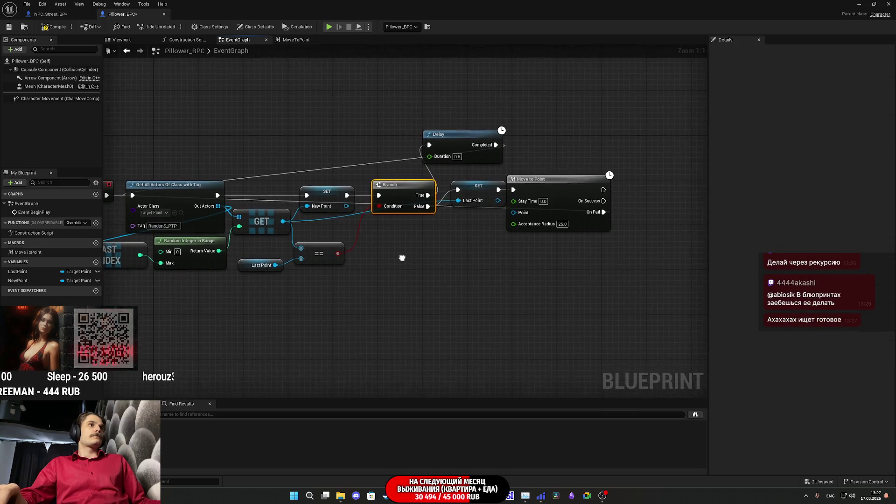
Feed NewPoint into the == comparison and into the Last Point setter's input.
{"action": "left_click", "coordinate": [303, 247], "text": "alt"}
{"action": "mouse_move", "coordinate": [26, 280]}
{"action": "left_mouse_down"}
{"action": "mouse_move", "coordinate": [274, 253]}
{"action": "mouse_move", "coordinate": [247, 253]}
{"action": "left_mouse_up"}
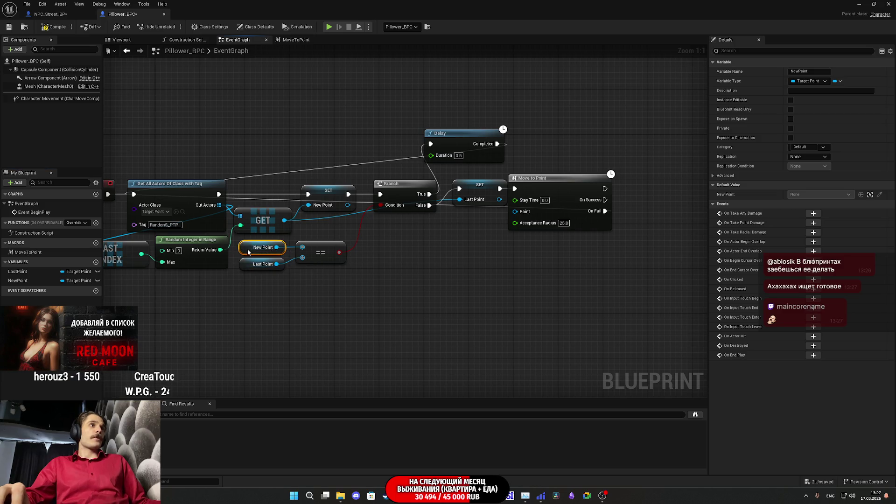
{"action": "left_click_drag", "start_coordinate": [322, 254], "coordinate": [339, 260]}
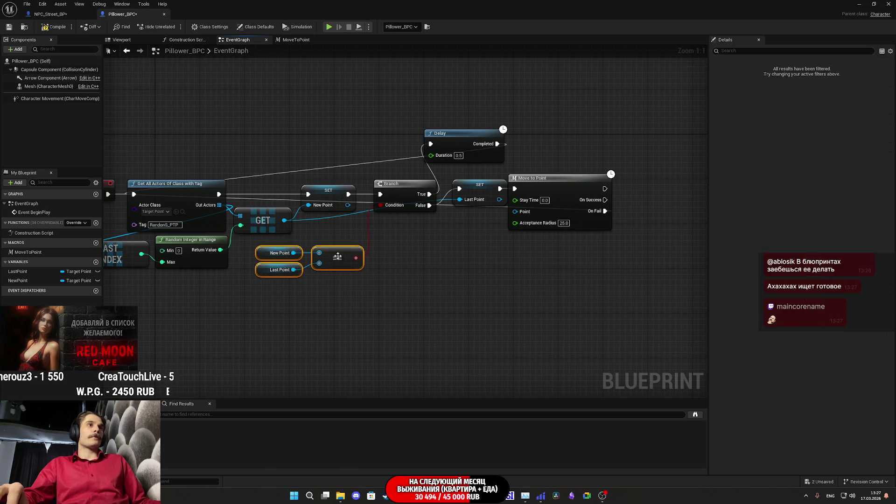
{"action": "left_click_drag", "start_coordinate": [430, 256], "coordinate": [406, 269]}
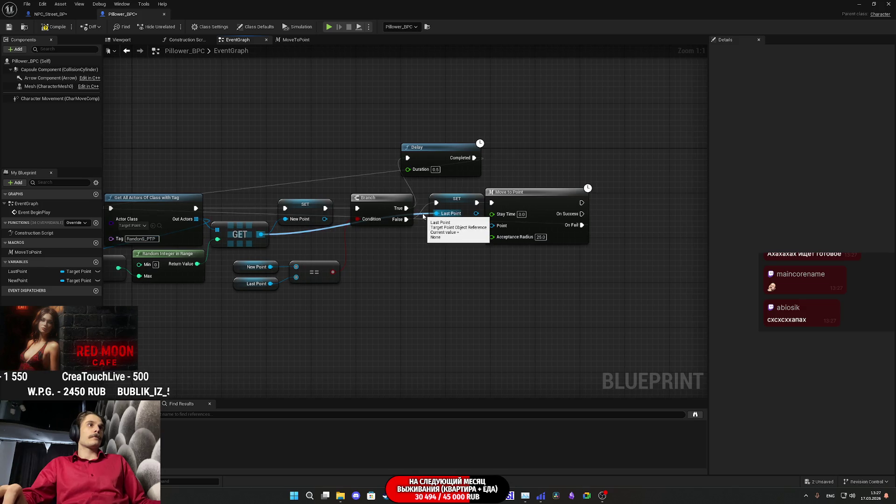
{"action": "left_click_drag", "start_coordinate": [423, 216], "coordinate": [325, 218]}
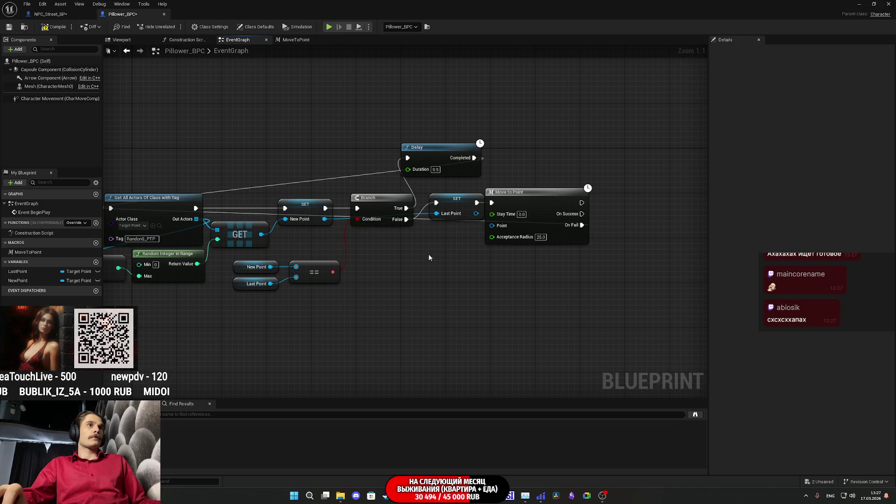
Connect SET Last Point's output to Move to Point's Point input.
{"action": "left_click_drag", "start_coordinate": [458, 212], "coordinate": [469, 211]}
{"action": "left_click", "coordinate": [441, 279]}
{"action": "mouse_move", "coordinate": [418, 280]}
{"action": "left_mouse_down"}
{"action": "mouse_move", "coordinate": [427, 281]}
{"action": "mouse_move", "coordinate": [392, 285]}
{"action": "left_mouse_up"}
{"action": "left_click_drag", "start_coordinate": [391, 226], "coordinate": [419, 237]}
{"action": "left_click_drag", "start_coordinate": [427, 292], "coordinate": [445, 303]}
{"action": "left_click_drag", "start_coordinate": [405, 184], "coordinate": [410, 195]}
{"action": "left_click_drag", "start_coordinate": [538, 186], "coordinate": [435, 165]}
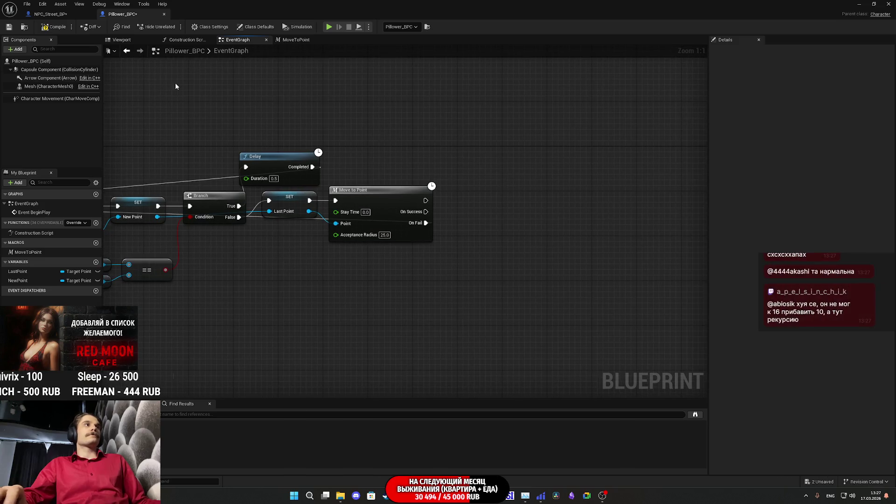
Add a Set Actor Rotation node with Self as its target.
{"action": "mouse_move", "coordinate": [310, 213]}
{"action": "left_mouse_down"}
{"action": "mouse_move", "coordinate": [412, 243]}
{"action": "mouse_move", "coordinate": [476, 247]}
{"action": "mouse_move", "coordinate": [470, 241]}
{"action": "left_mouse_up"}
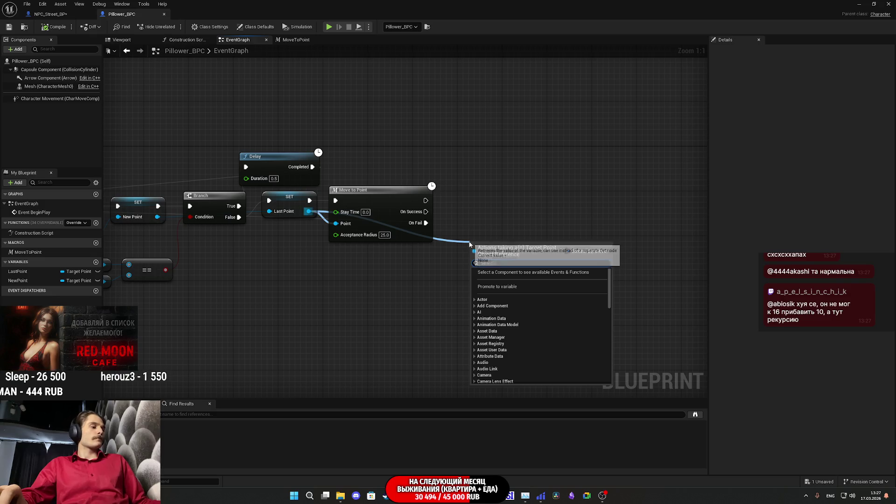
{"action": "type", "text": "set"}
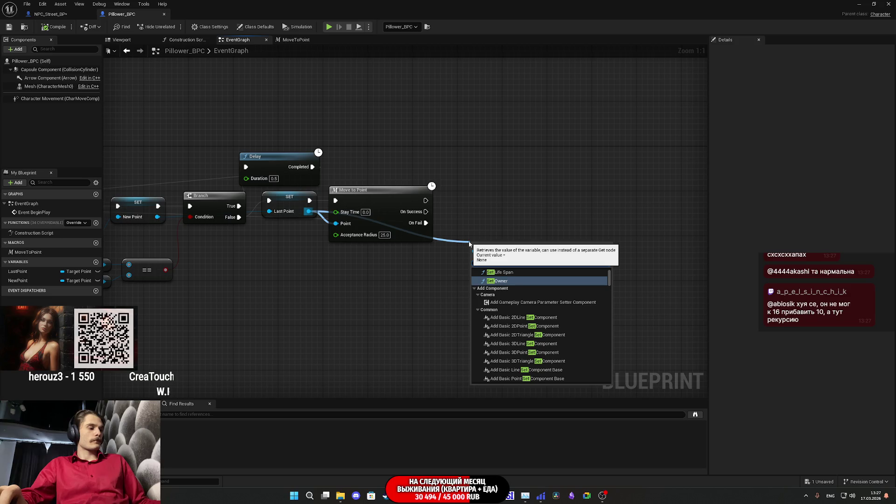
{"action": "type", "text": " rota"}
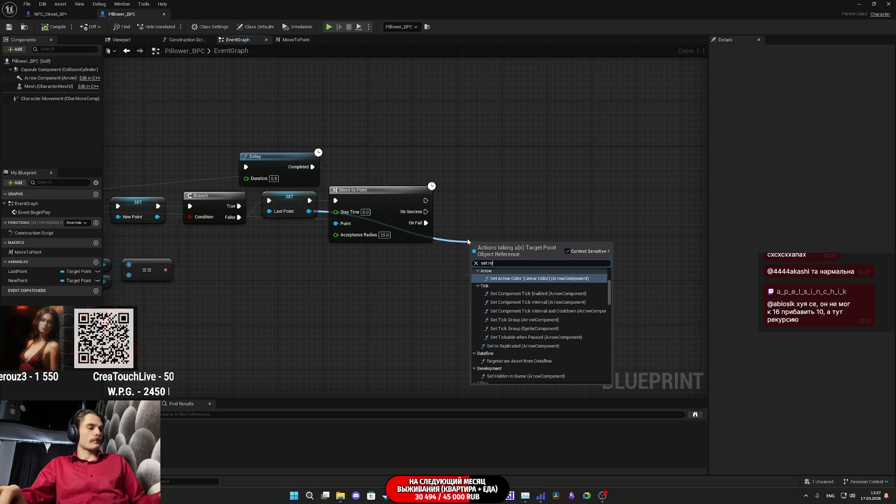
{"action": "left_click", "coordinate": [508, 297]}
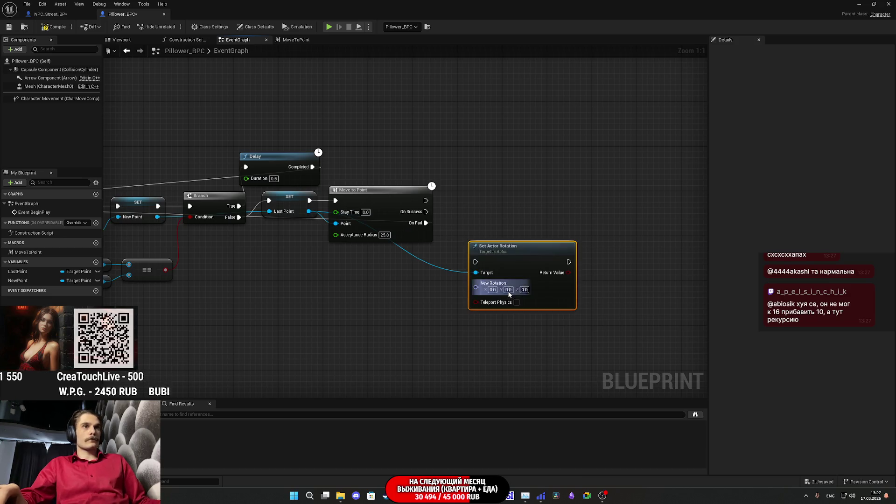
{"action": "left_click", "coordinate": [489, 274], "text": "alt"}
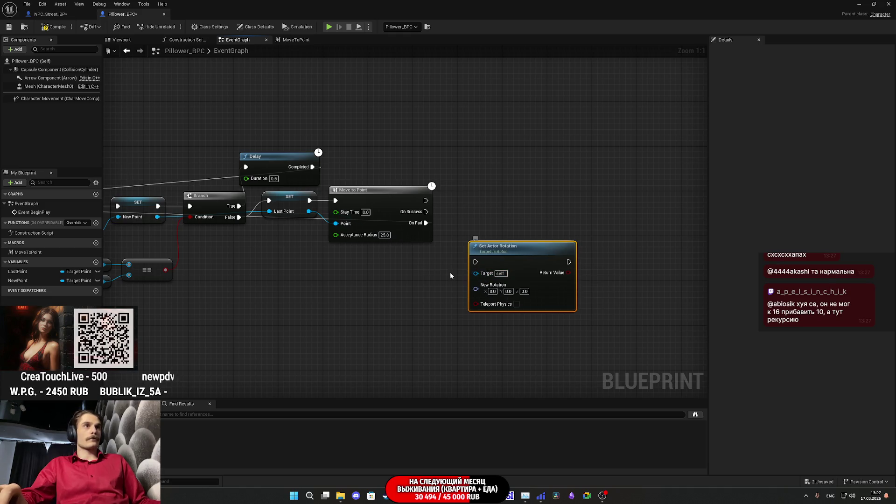
{"action": "left_click_drag", "start_coordinate": [476, 274], "coordinate": [433, 285]}
{"action": "type", "text": "se"}
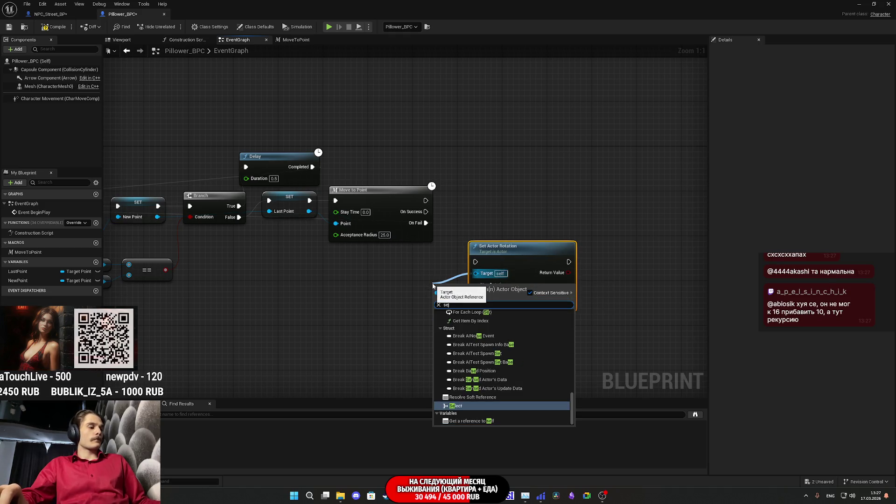
{"action": "type", "text": "lf"}
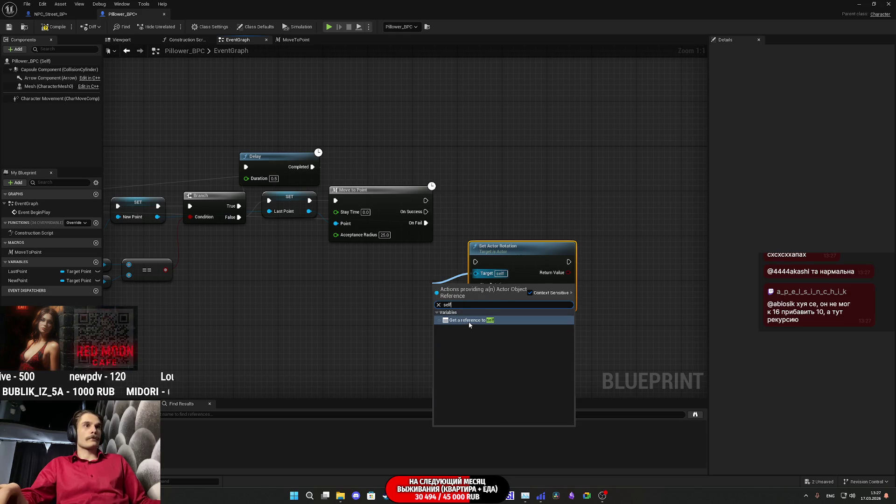
{"action": "left_click", "coordinate": [468, 321]}
{"action": "mouse_move", "coordinate": [441, 282]}
{"action": "left_mouse_down"}
{"action": "mouse_move", "coordinate": [412, 281]}
{"action": "mouse_move", "coordinate": [423, 265]}
{"action": "mouse_move", "coordinate": [431, 271]}
{"action": "left_mouse_up"}
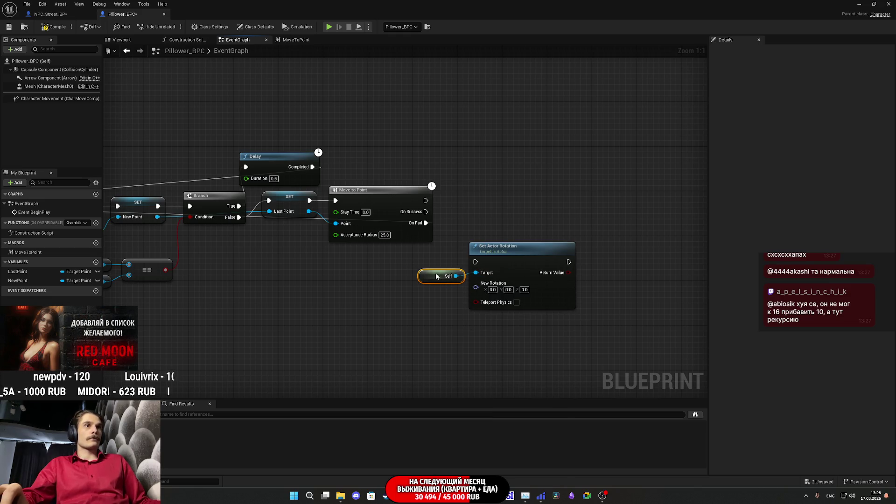
Wire Last Point's Get Actor Rotation into Set Actor Rotation's New Rotation.
{"action": "left_click_drag", "start_coordinate": [308, 211], "coordinate": [301, 302]}
{"action": "type", "text": "get w"}
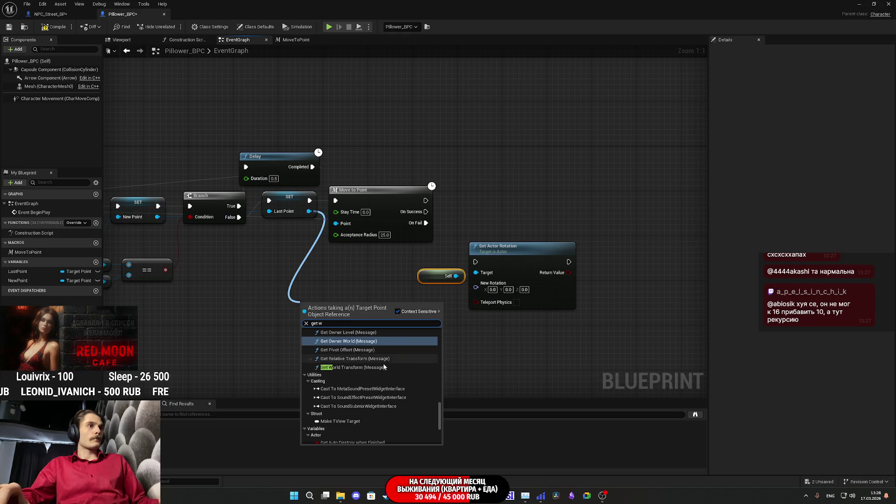
{"action": "type", "text": "orld rota"}
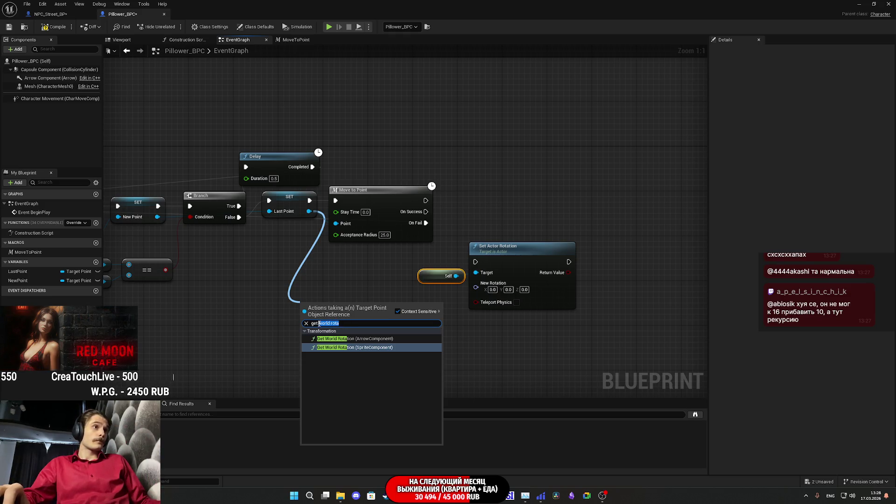
{"action": "left_click_drag", "start_coordinate": [344, 323], "coordinate": [319, 323]}
{"action": "type", "text": "actor"}
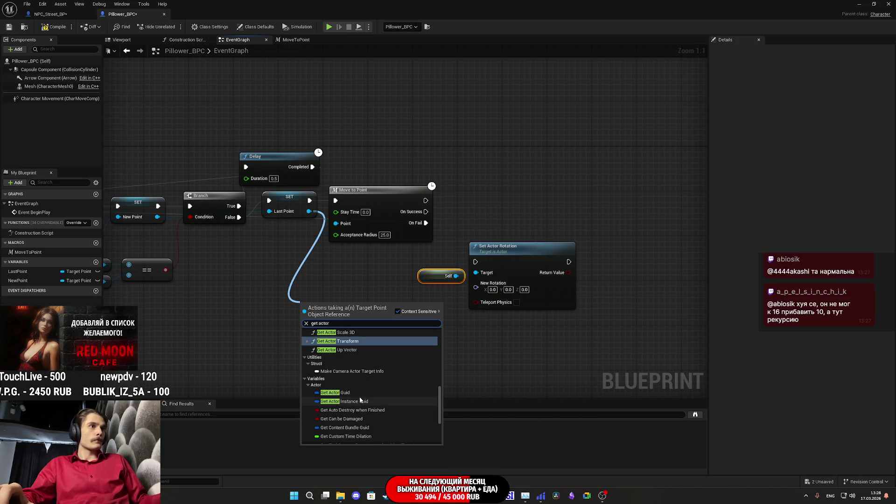
{"action": "type", "text": " ro"}
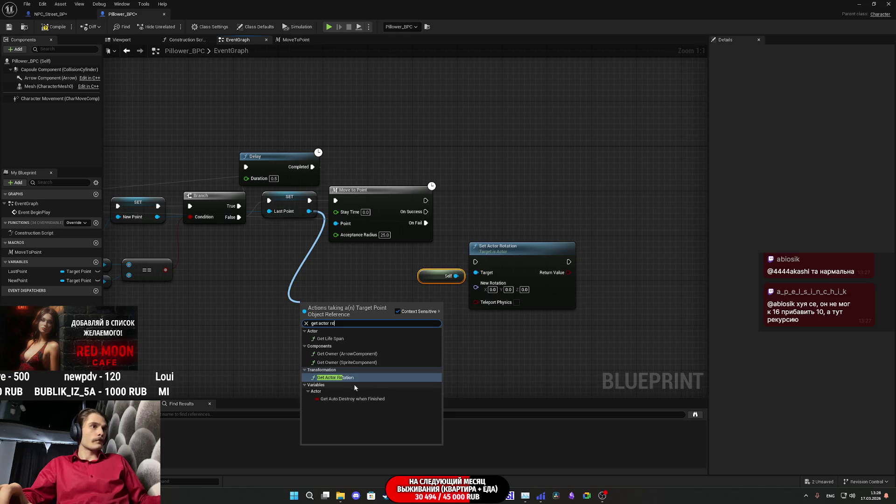
{"action": "left_click", "coordinate": [354, 385]}
{"action": "mouse_move", "coordinate": [355, 322]}
{"action": "left_mouse_down"}
{"action": "mouse_move", "coordinate": [479, 284]}
{"action": "mouse_move", "coordinate": [499, 234]}
{"action": "mouse_move", "coordinate": [485, 208]}
{"action": "left_mouse_up"}
{"action": "left_click_drag", "start_coordinate": [431, 279], "coordinate": [397, 257]}
{"action": "left_click", "coordinate": [452, 312]}
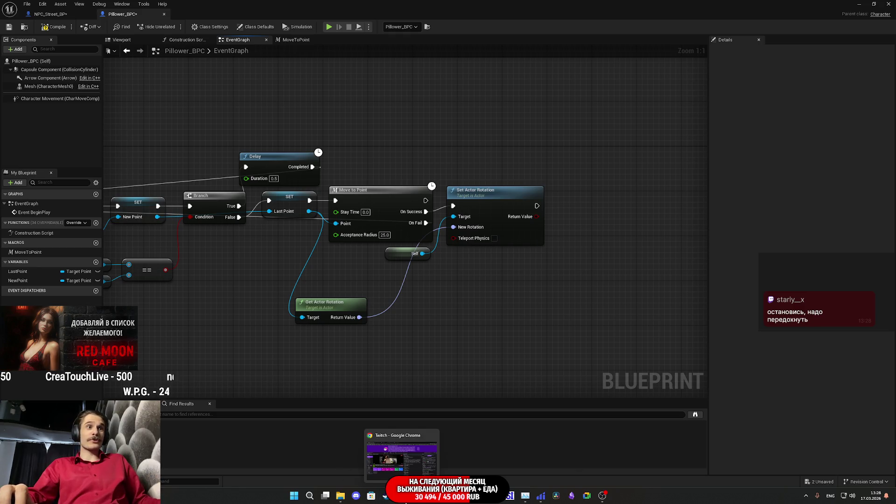
{"action": "left_click", "coordinate": [401, 494]}
{"action": "left_click", "coordinate": [435, 7]}
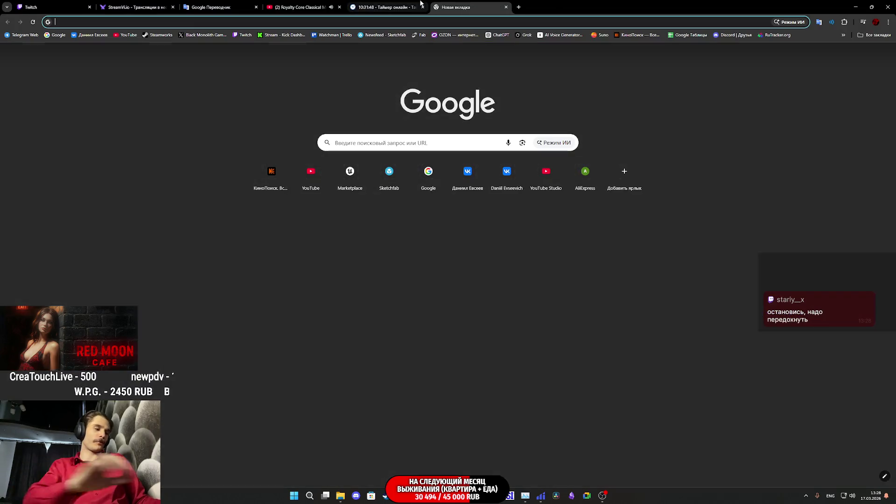
{"action": "type", "text": "htrehcbz"}
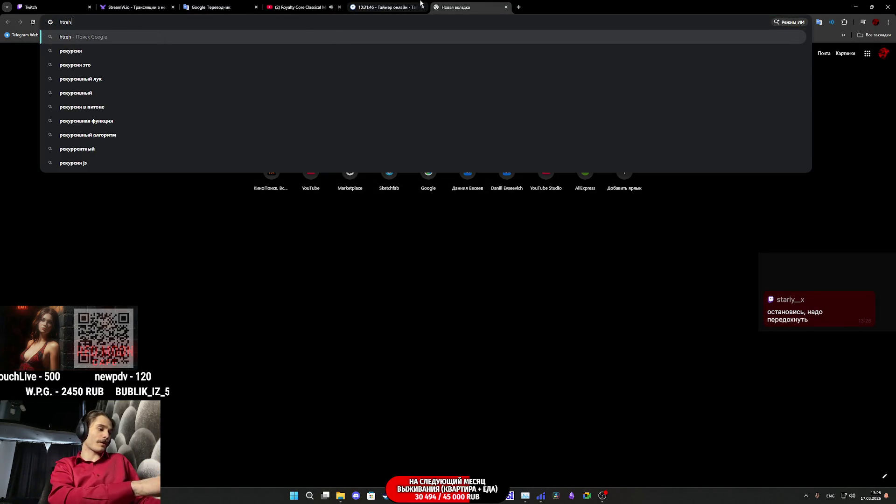
{"action": "key", "text": "alt+shift"}
{"action": "type", "text": " ry5"}
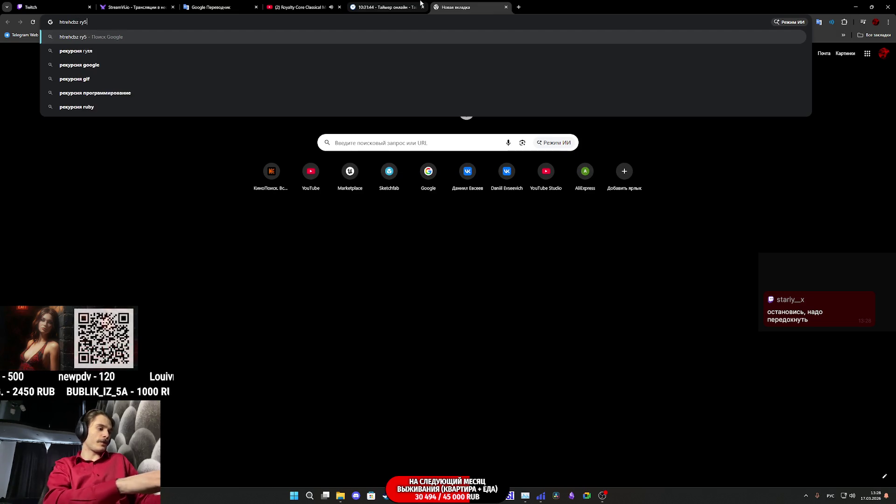
{"action": "key", "text": "Return"}
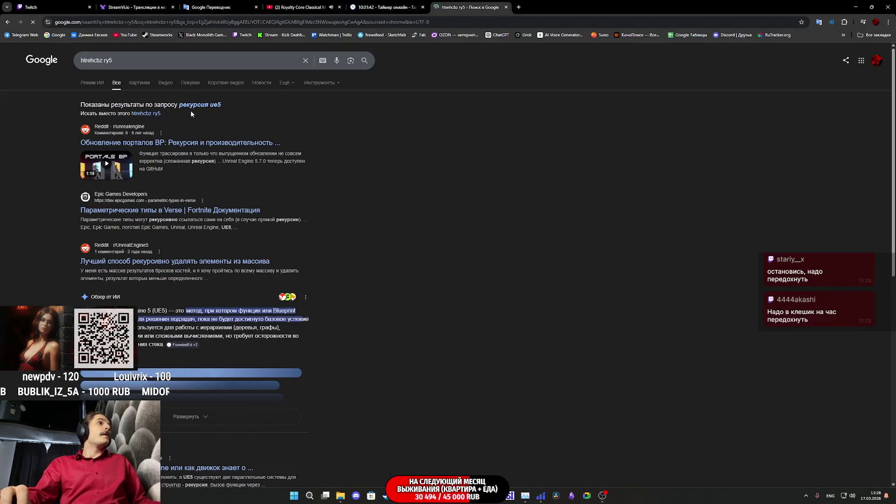
{"action": "left_click", "coordinate": [200, 105]}
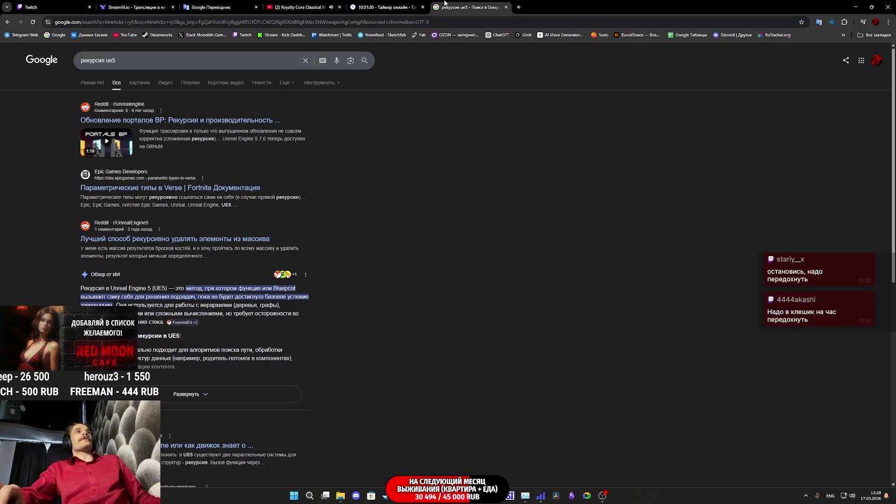
{"action": "middle_click", "coordinate": [444, 2]}
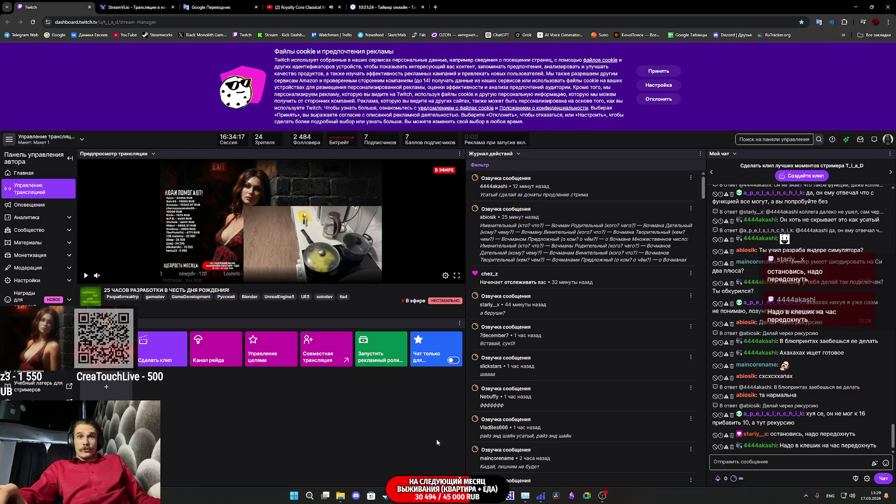
{"action": "left_click", "coordinate": [439, 495]}
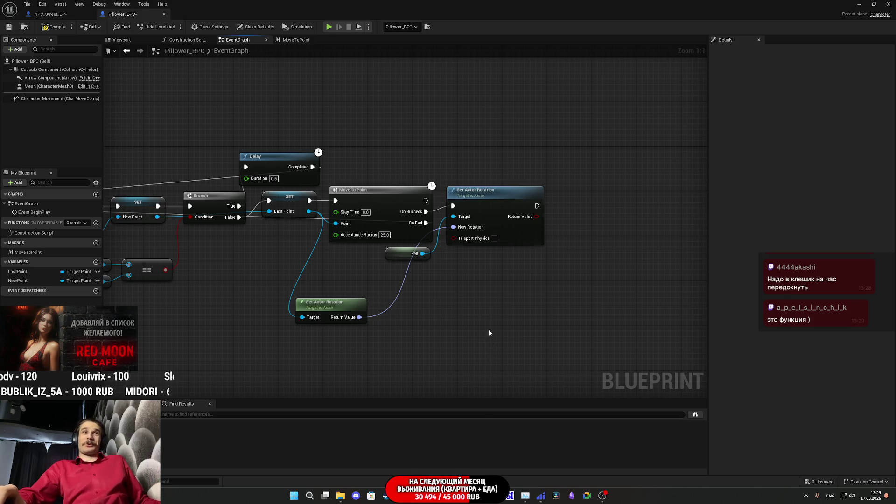
Move Get Actor Rotation up next to the Self node.
{"action": "left_click_drag", "start_coordinate": [338, 317], "coordinate": [350, 265]}
{"action": "left_click", "coordinate": [432, 285]}
{"action": "left_click_drag", "start_coordinate": [432, 285], "coordinate": [382, 298]}
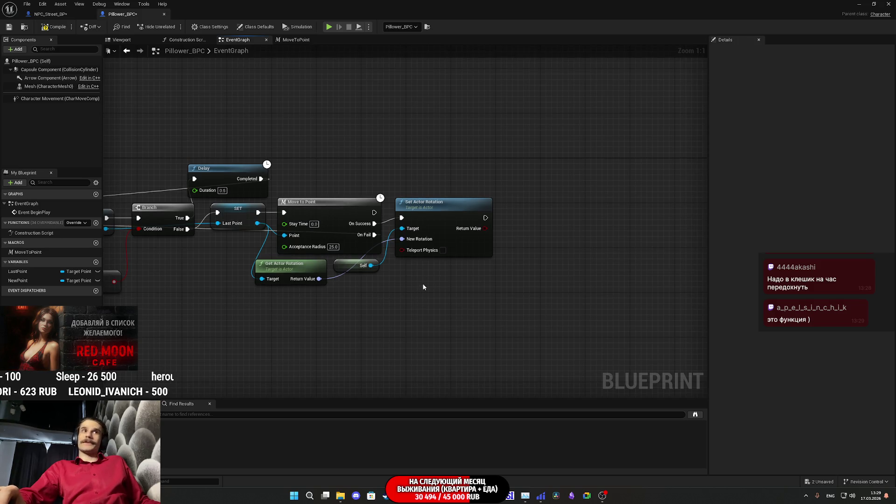
Move the New Point, Last Point and == nodes up closer together.
{"action": "left_click_drag", "start_coordinate": [456, 316], "coordinate": [622, 320]}
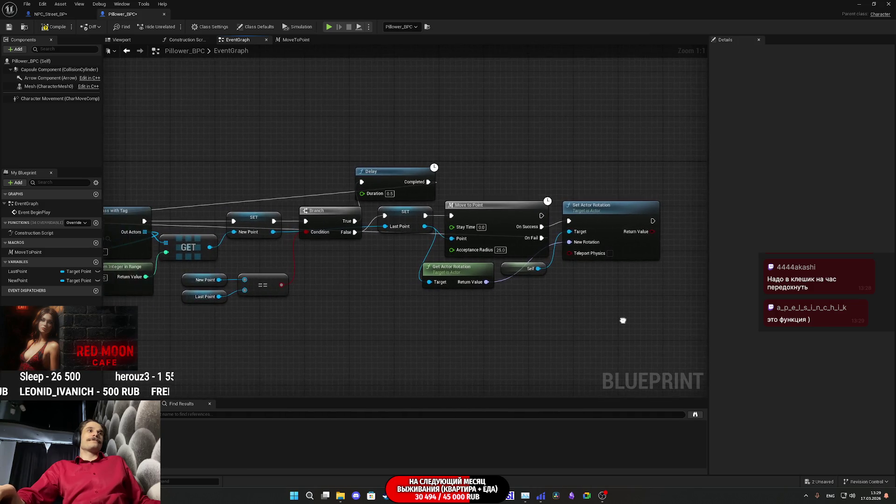
{"action": "left_click_drag", "start_coordinate": [300, 332], "coordinate": [180, 272]}
{"action": "mouse_move", "coordinate": [268, 287]}
{"action": "left_mouse_down"}
{"action": "mouse_move", "coordinate": [313, 271]}
{"action": "mouse_move", "coordinate": [312, 259]}
{"action": "left_mouse_up"}
{"action": "left_click", "coordinate": [381, 308]}
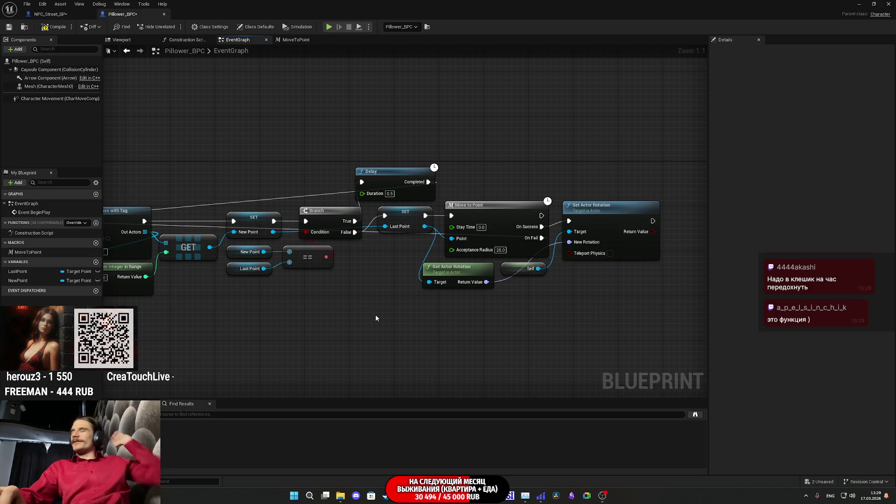
{"action": "mouse_move", "coordinate": [536, 320]}
{"action": "left_mouse_down"}
{"action": "mouse_move", "coordinate": [468, 316]}
{"action": "mouse_move", "coordinate": [486, 316]}
{"action": "left_mouse_up"}
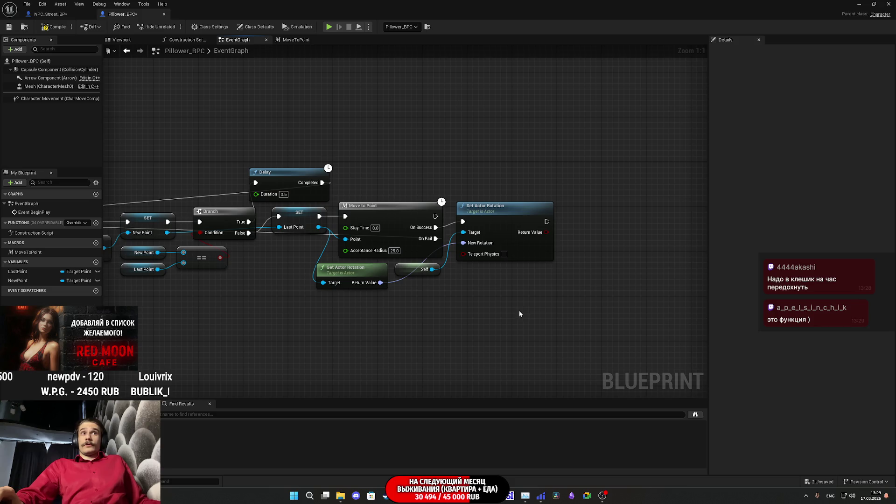
{"action": "left_click_drag", "start_coordinate": [508, 306], "coordinate": [495, 309]}
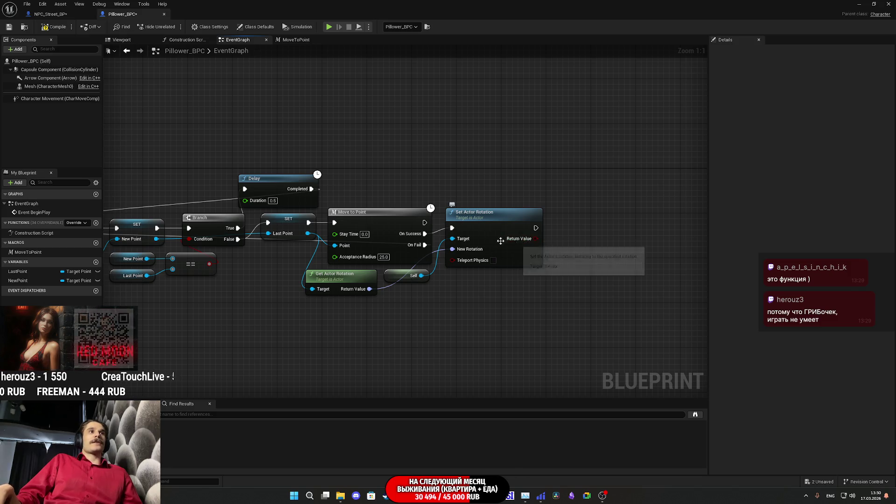
Add a Delay node after Set Actor Rotation.
{"action": "type", "text": "dela"}
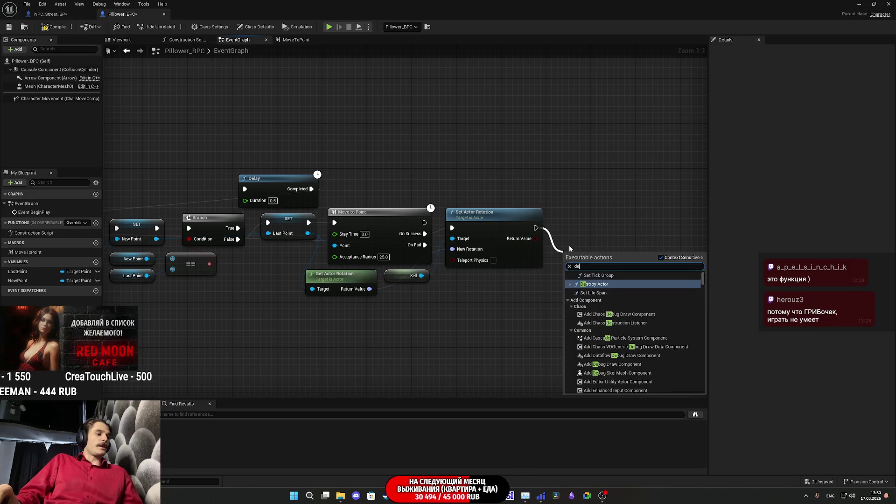
{"action": "left_click", "coordinate": [605, 287]}
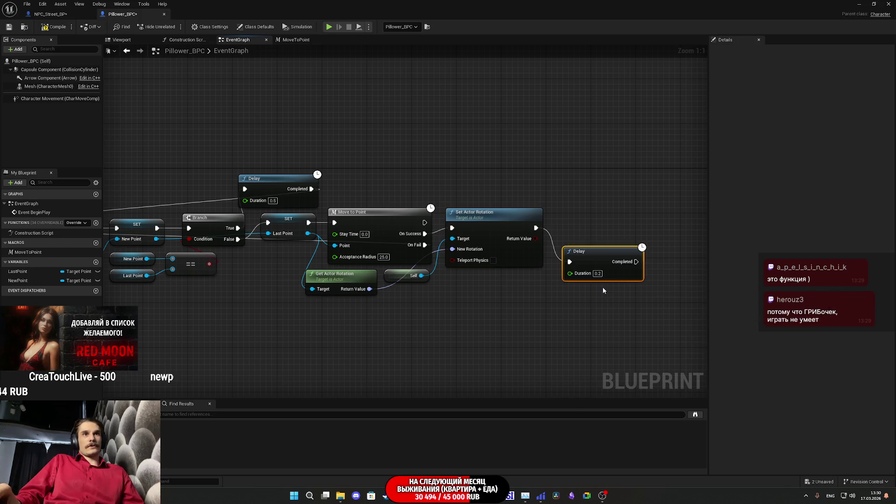
{"action": "left_click_drag", "start_coordinate": [602, 276], "coordinate": [590, 240]}
{"action": "left_click", "coordinate": [587, 239]}
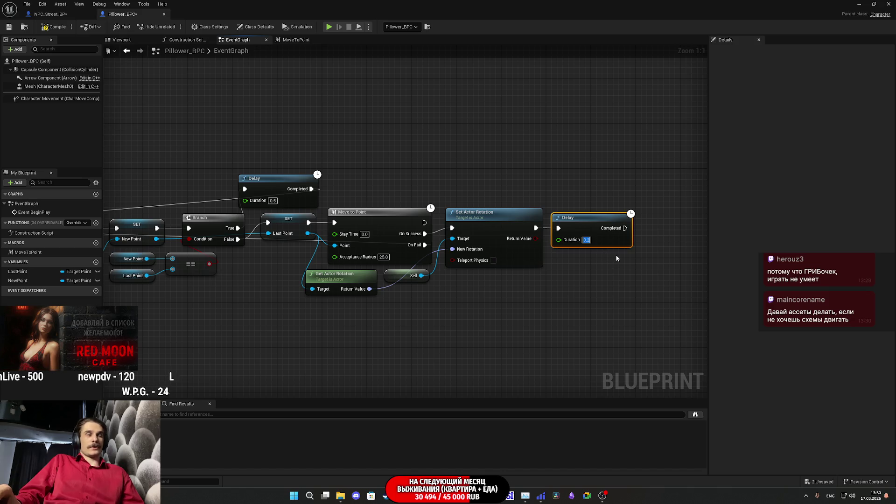
Drive the Delay's Duration with Random Float in Range, Min 15 and Max 45.
{"action": "left_click_drag", "start_coordinate": [559, 240], "coordinate": [570, 306]}
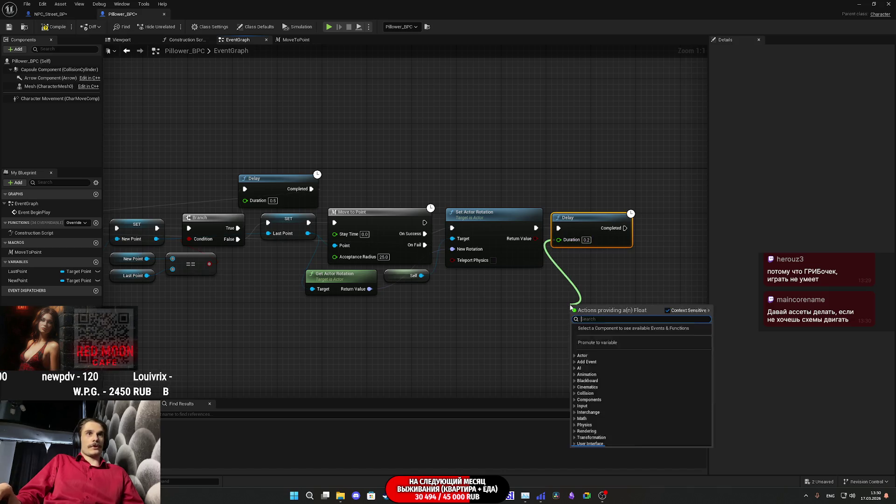
{"action": "type", "text": "random"}
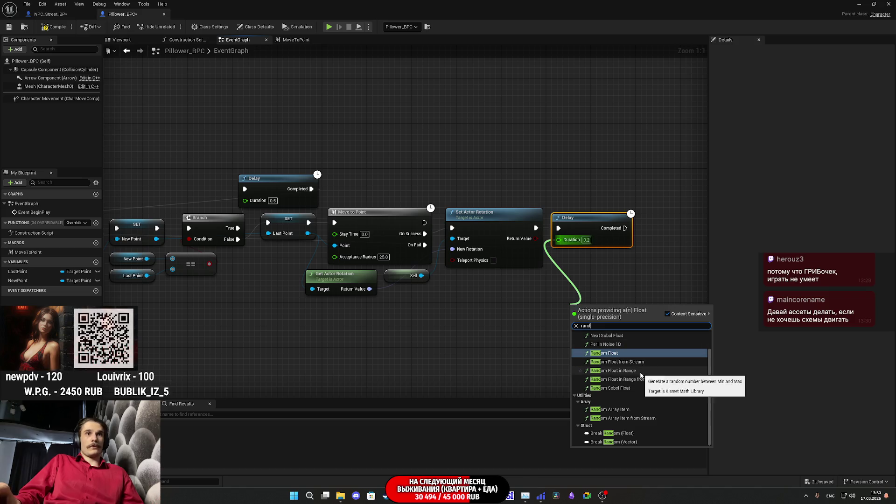
{"action": "left_click", "coordinate": [615, 369]}
{"action": "left_click_drag", "start_coordinate": [567, 334], "coordinate": [505, 305]}
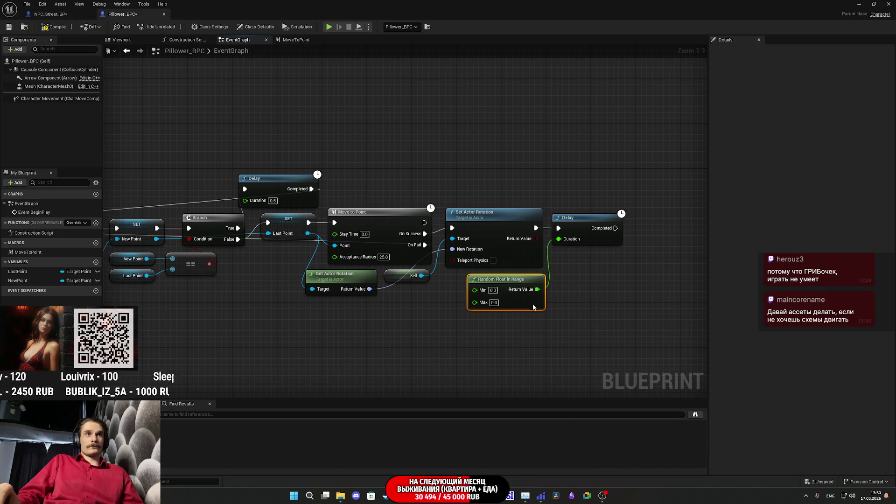
{"action": "left_click", "coordinate": [492, 290]}
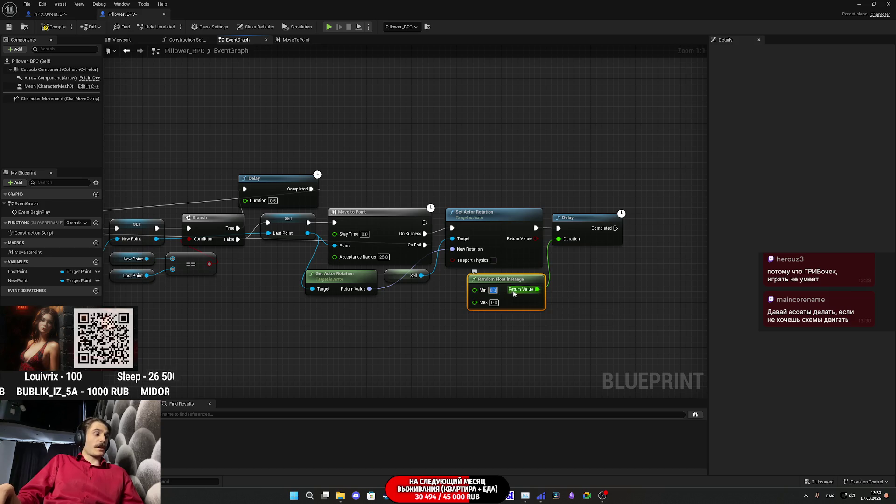
{"action": "type", "text": "15"}
{"action": "left_click", "coordinate": [495, 302]}
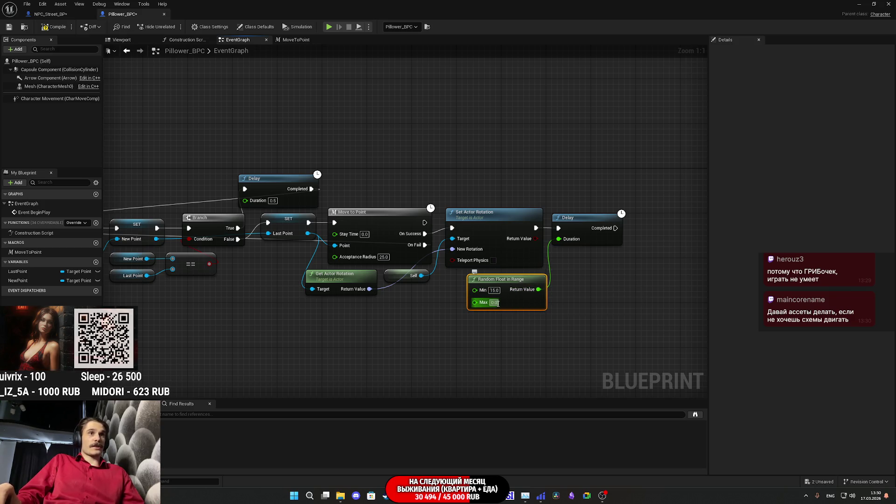
{"action": "type", "text": "45"}
{"action": "key", "text": "Return"}
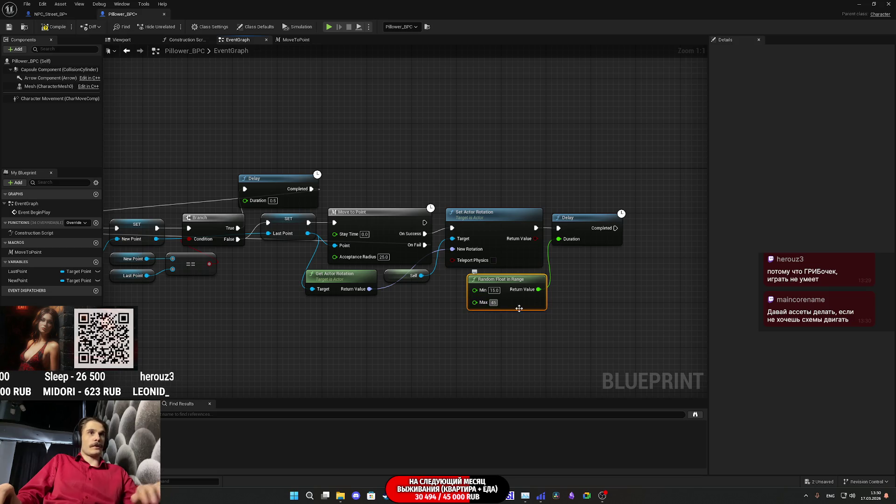
Save the Pillower_BPC blueprint.
{"action": "left_click", "coordinate": [19, 29]}
{"action": "left_click", "coordinate": [625, 304]}
{"action": "mouse_move", "coordinate": [625, 304]}
{"action": "left_mouse_down"}
{"action": "mouse_move", "coordinate": [513, 305]}
{"action": "mouse_move", "coordinate": [686, 298]}
{"action": "left_mouse_up"}
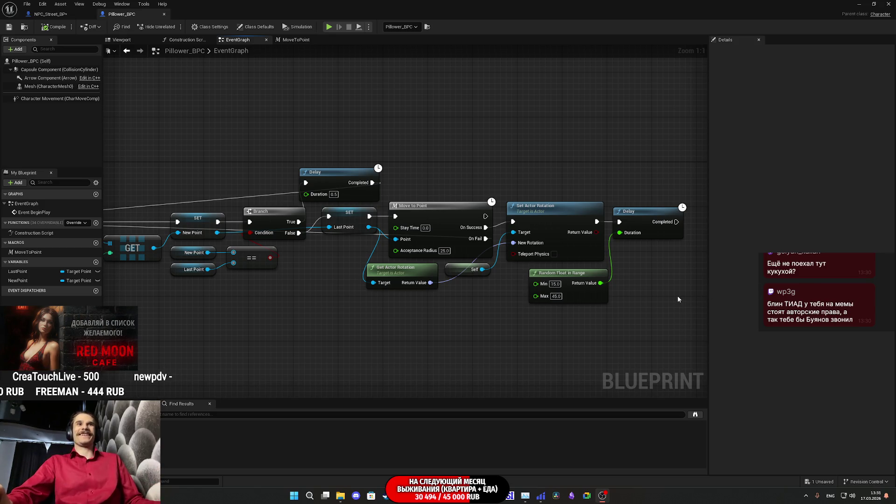
Pan the graph to show the Delay and Random Float in Range at the chain's end.
{"action": "left_click_drag", "start_coordinate": [675, 295], "coordinate": [499, 314]}
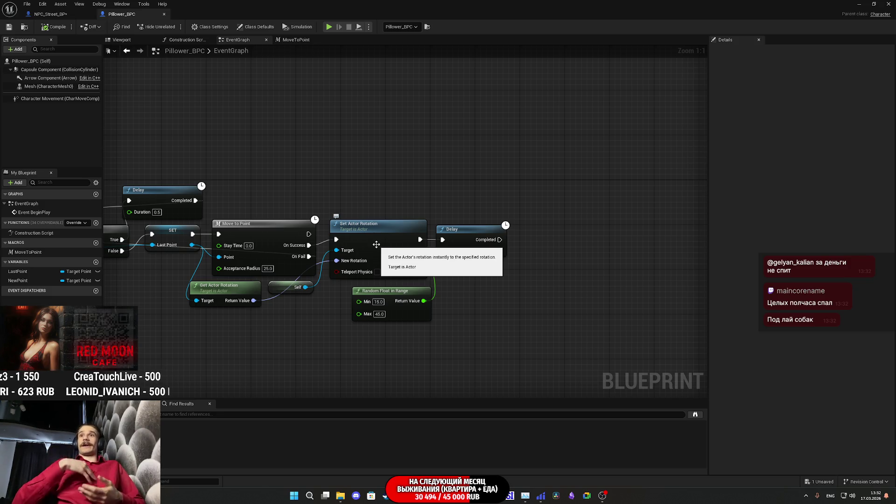
{"action": "left_click", "coordinate": [482, 291]}
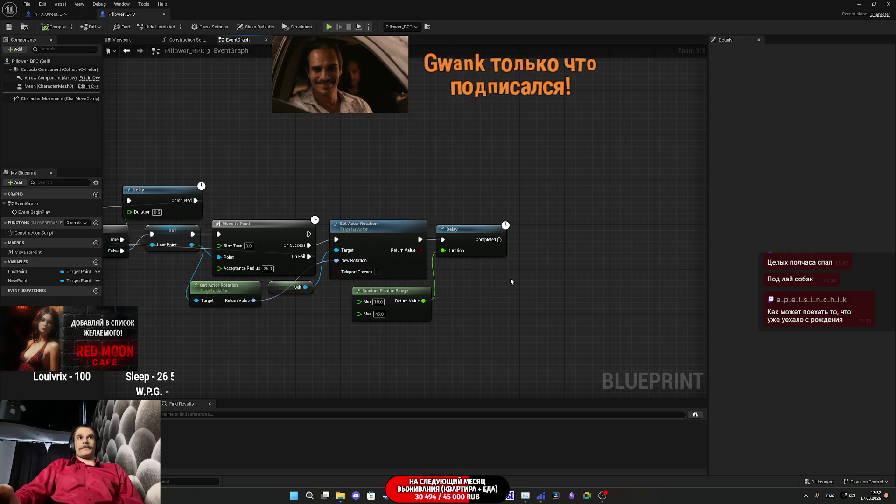
{"action": "mouse_move", "coordinate": [364, 191]}
{"action": "left_mouse_down"}
{"action": "mouse_move", "coordinate": [525, 186]}
{"action": "mouse_move", "coordinate": [332, 193]}
{"action": "left_mouse_up"}
Add a Branch node after the final Delay.
{"action": "mouse_move", "coordinate": [464, 242]}
{"action": "left_mouse_down"}
{"action": "mouse_move", "coordinate": [500, 255]}
{"action": "mouse_move", "coordinate": [487, 249]}
{"action": "left_mouse_up"}
{"action": "type", "text": "ran"}
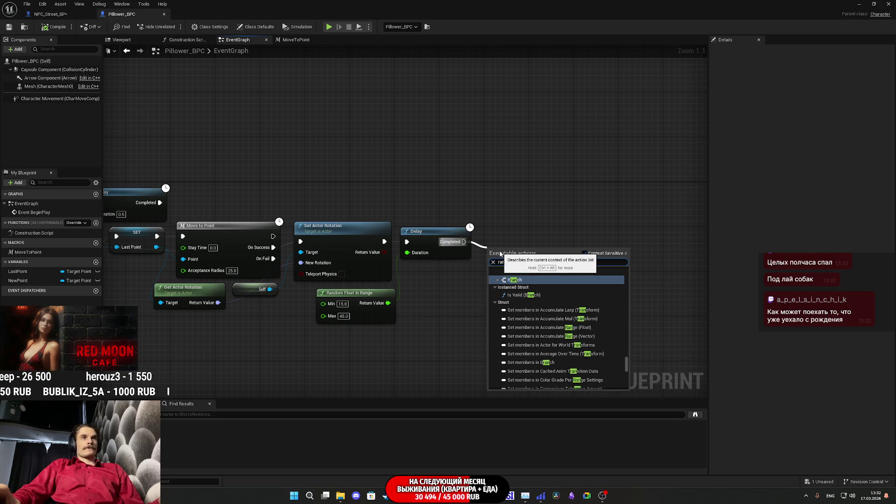
{"action": "left_click", "coordinate": [511, 228]}
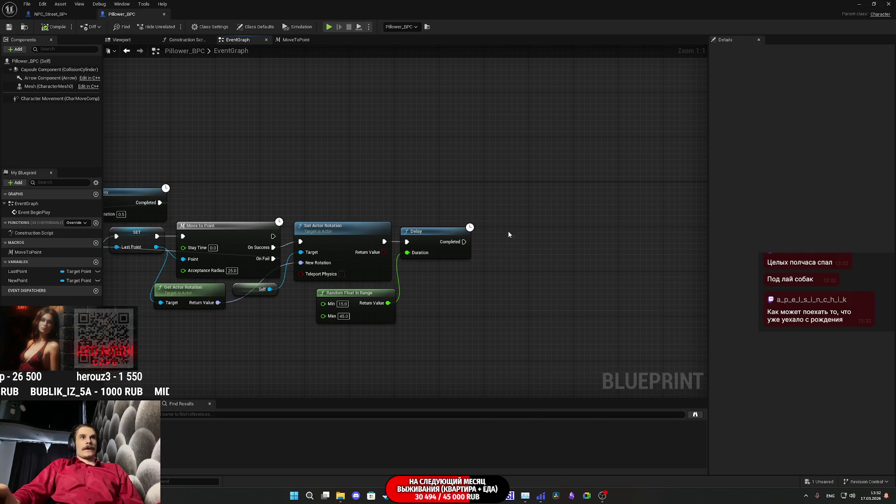
{"action": "mouse_move", "coordinate": [463, 242]}
{"action": "left_mouse_down"}
{"action": "mouse_move", "coordinate": [504, 256]}
{"action": "mouse_move", "coordinate": [495, 252]}
{"action": "left_mouse_up"}
{"action": "type", "text": "bra"}
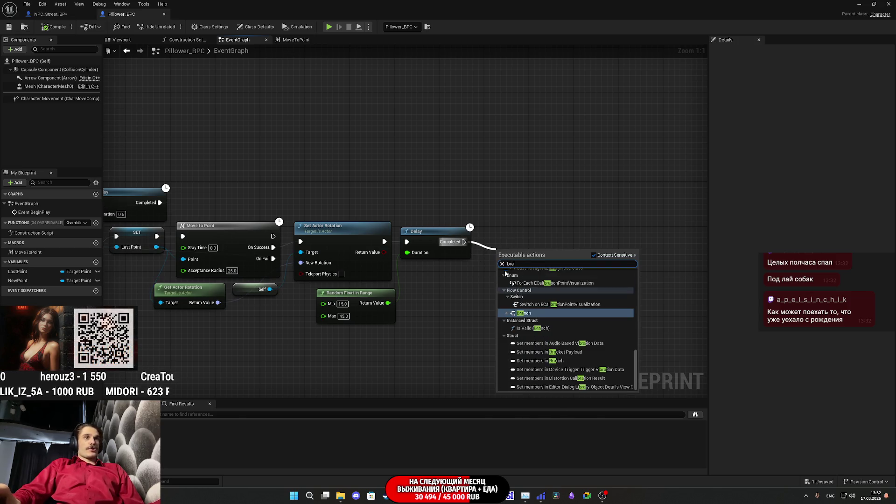
{"action": "left_click", "coordinate": [524, 314]}
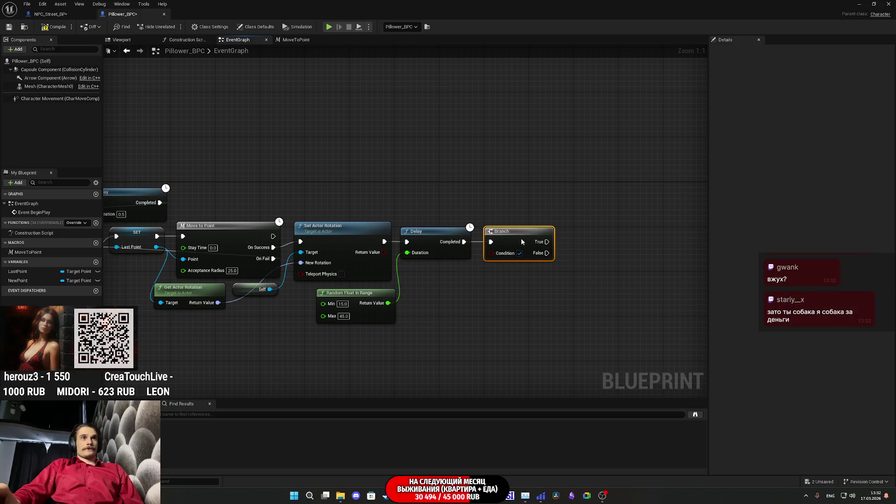
Use Random Bool with Weight 0.25 as the condition and wire True to Get All Actors.
{"action": "left_click_drag", "start_coordinate": [490, 253], "coordinate": [485, 288]}
{"action": "type", "text": "rand"}
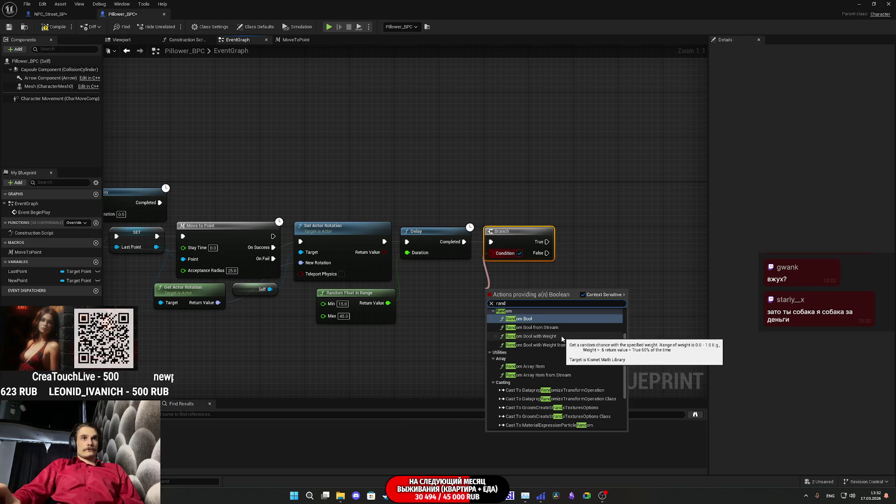
{"action": "left_click", "coordinate": [562, 336]}
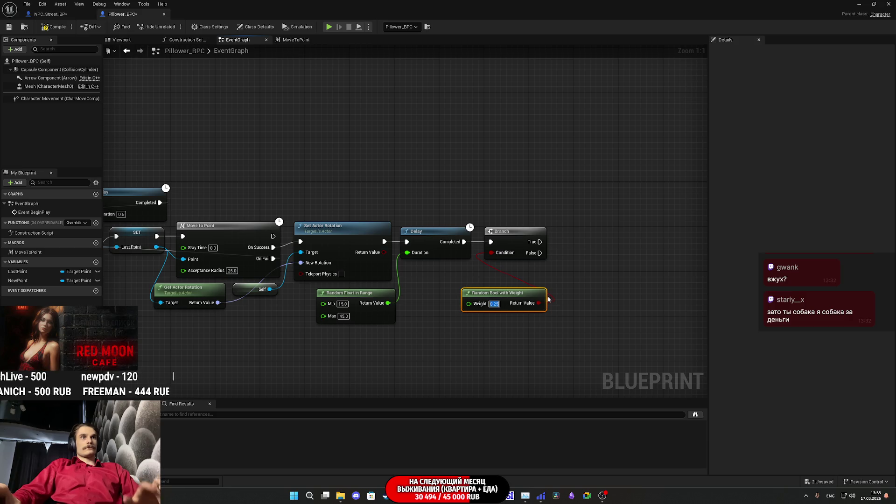
{"action": "left_click_drag", "start_coordinate": [522, 297], "coordinate": [462, 273]}
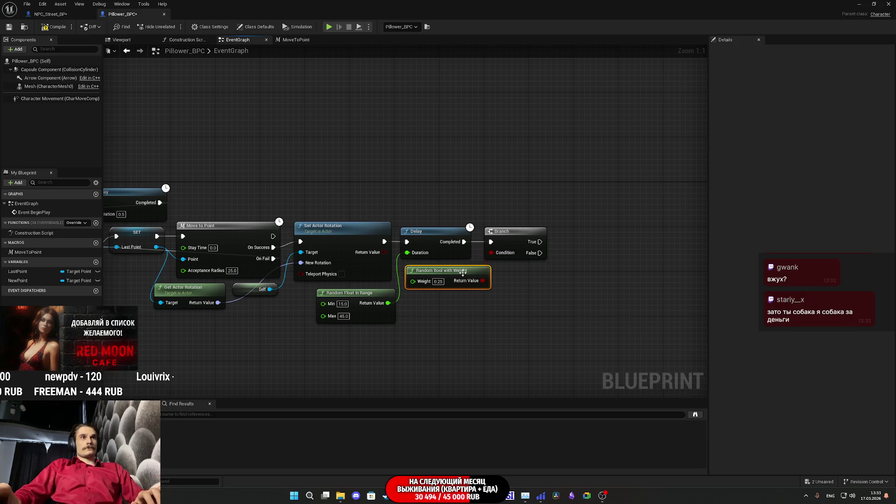
{"action": "mouse_move", "coordinate": [540, 245]}
{"action": "left_mouse_down"}
{"action": "mouse_move", "coordinate": [456, 184]}
{"action": "mouse_move", "coordinate": [114, 148]}
{"action": "mouse_move", "coordinate": [307, 188]}
{"action": "mouse_move", "coordinate": [250, 212]}
{"action": "mouse_move", "coordinate": [309, 205]}
{"action": "mouse_move", "coordinate": [331, 243]}
{"action": "left_mouse_up"}
{"action": "left_click_drag", "start_coordinate": [439, 178], "coordinate": [103, 136]}
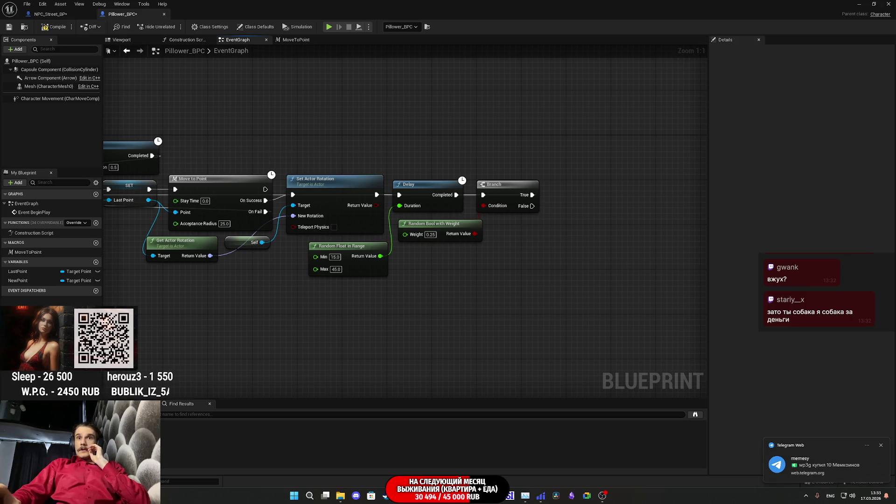
{"action": "left_click", "coordinate": [880, 447]}
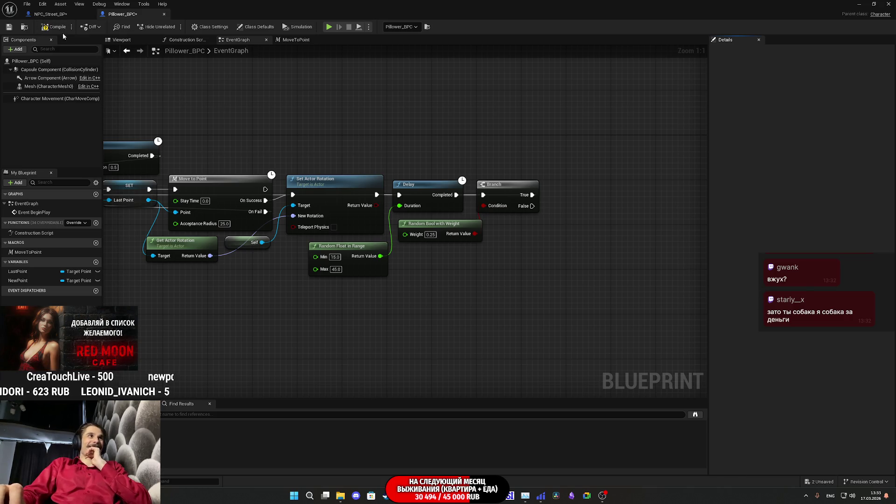
Save Pillower_BPC and recentre the graph on the node chain.
{"action": "left_click", "coordinate": [8, 28]}
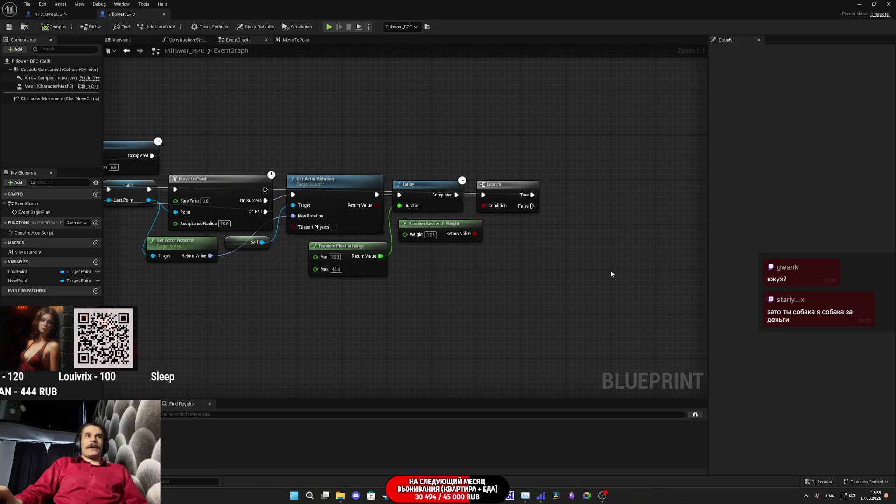
{"action": "key", "text": "Home"}
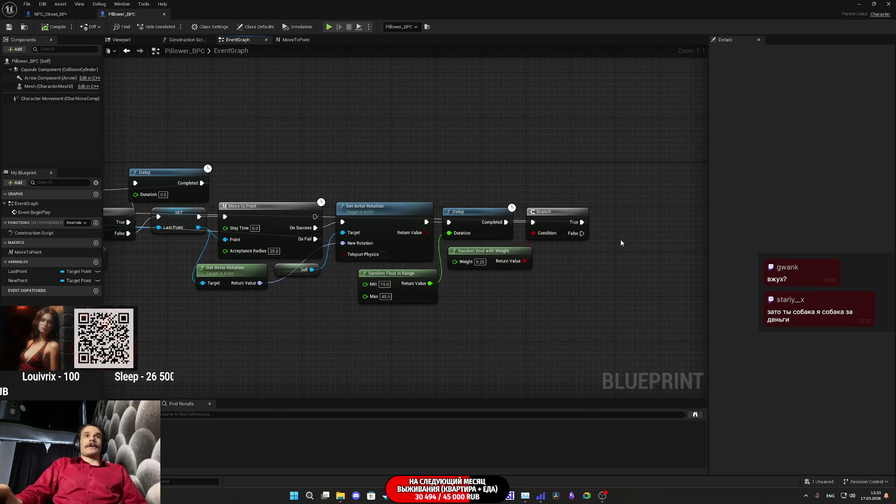
Nudge the Branch node slightly right, then save Pillower_BPC.
{"action": "left_click_drag", "start_coordinate": [620, 241], "coordinate": [605, 241]}
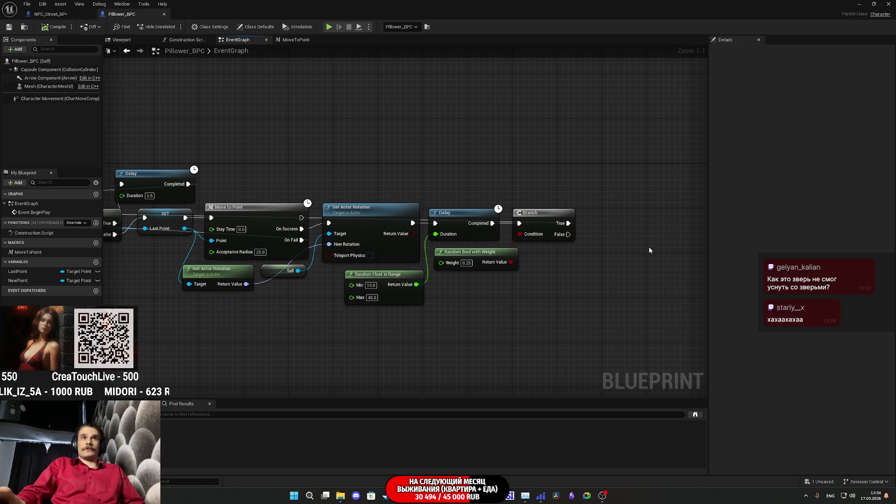
{"action": "left_click_drag", "start_coordinate": [545, 220], "coordinate": [562, 221]}
{"action": "left_click", "coordinate": [562, 268]}
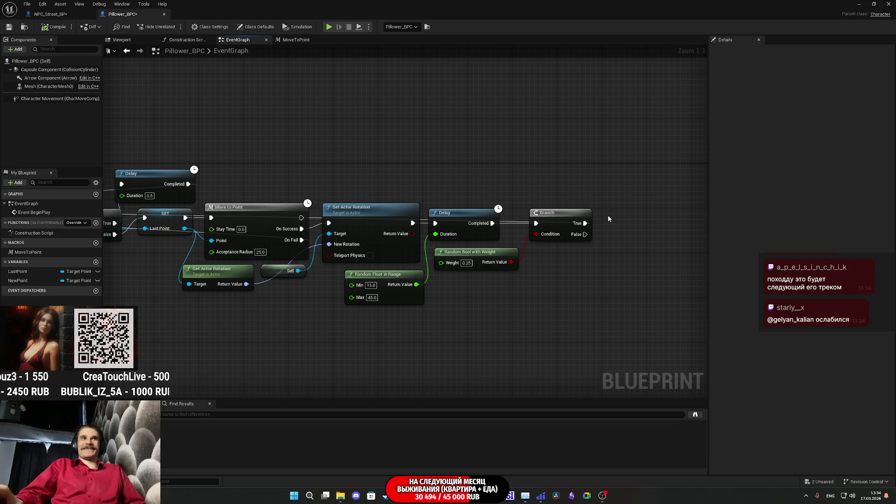
{"action": "left_click_drag", "start_coordinate": [610, 214], "coordinate": [583, 212]}
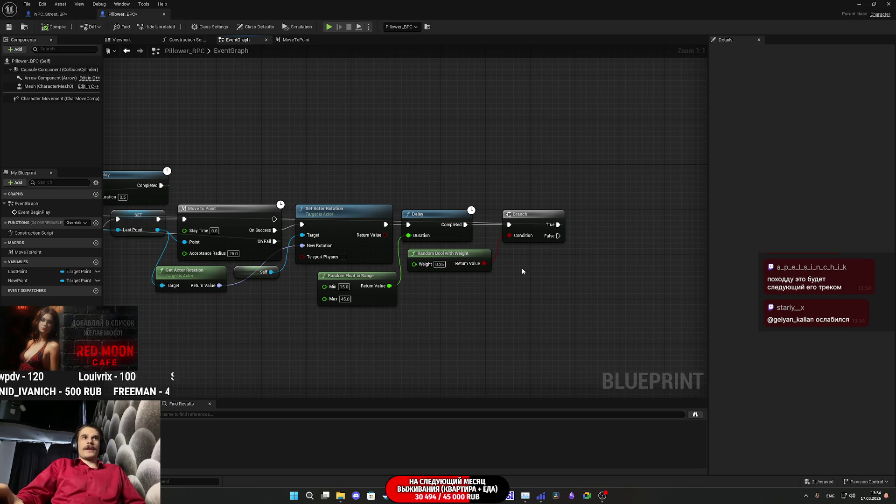
{"action": "left_click", "coordinate": [9, 26]}
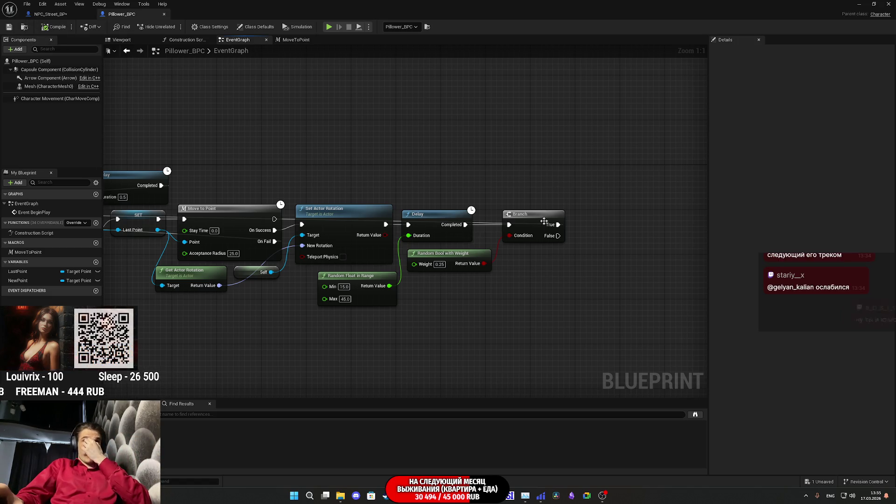
Add a Branch on the first Branch's False pin and a Boolean variable 'Have'.
{"action": "left_click_drag", "start_coordinate": [558, 236], "coordinate": [589, 232]}
{"action": "type", "text": "bra"}
{"action": "left_click", "coordinate": [621, 295]}
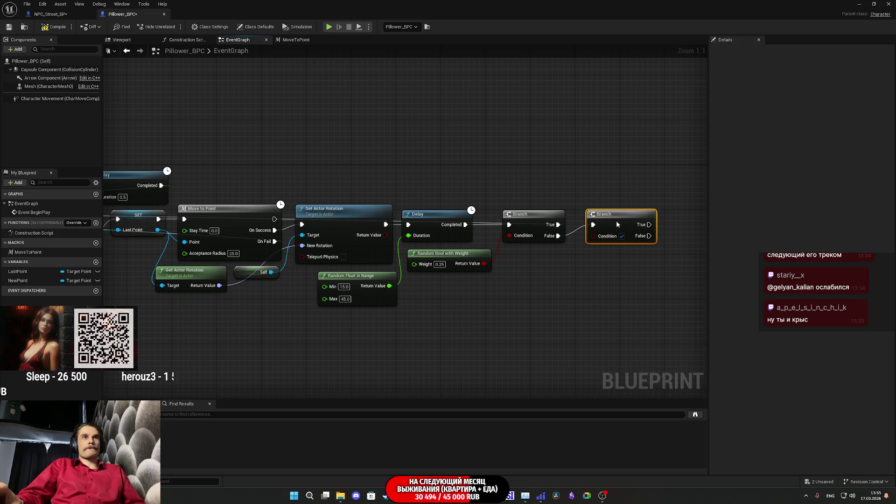
{"action": "left_click", "coordinate": [605, 274]}
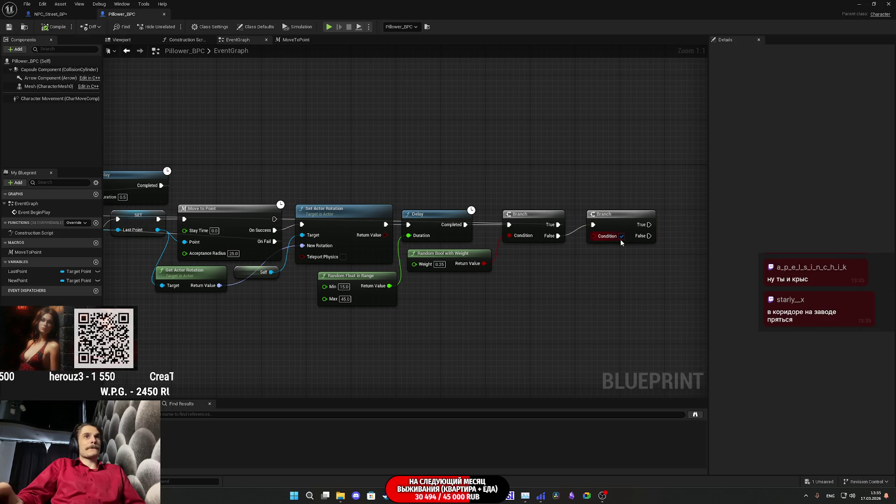
{"action": "left_click", "coordinate": [96, 262]}
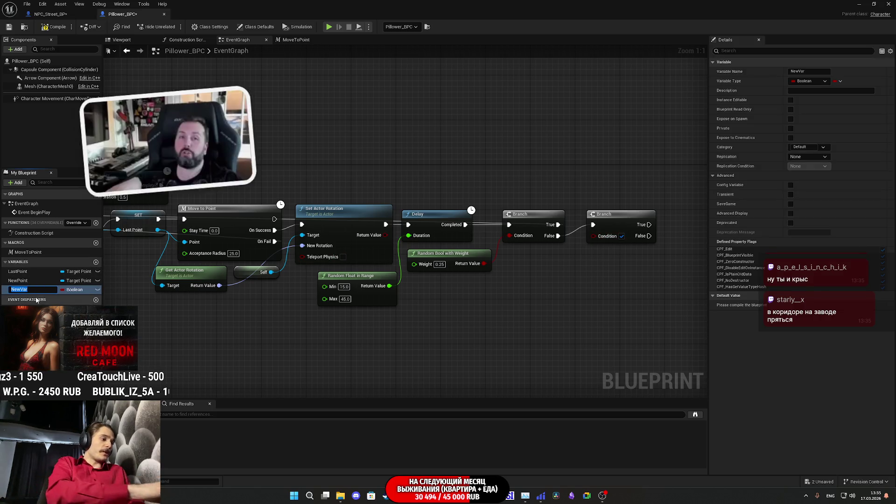
{"action": "type", "text": "Have"}
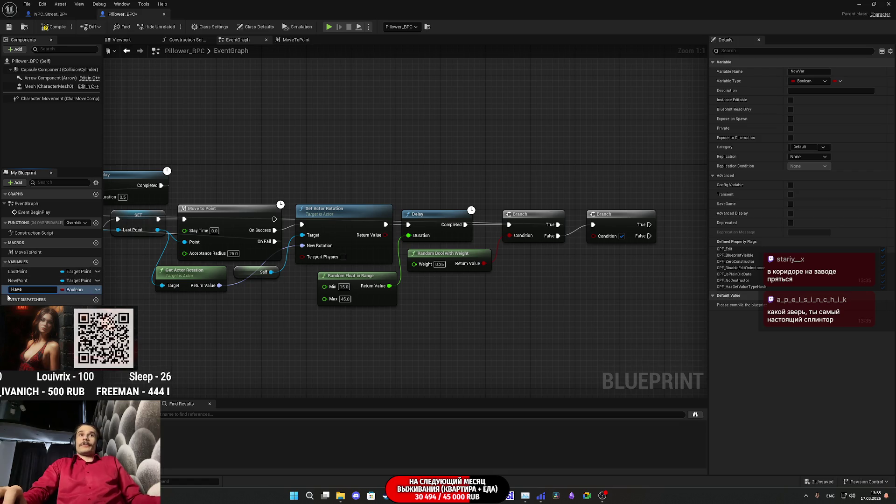
Try a Random Bool as the second Branch's condition, then delete it, leaving Condition unconnected.
{"action": "left_click_drag", "start_coordinate": [593, 236], "coordinate": [587, 276]}
{"action": "type", "text": "random bool"}
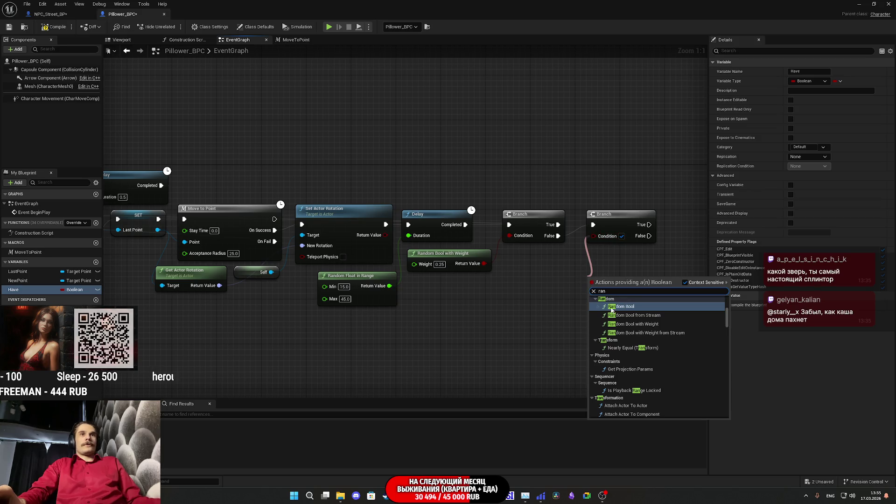
{"action": "key", "text": "Return"}
{"action": "left_click_drag", "start_coordinate": [588, 281], "coordinate": [560, 286]}
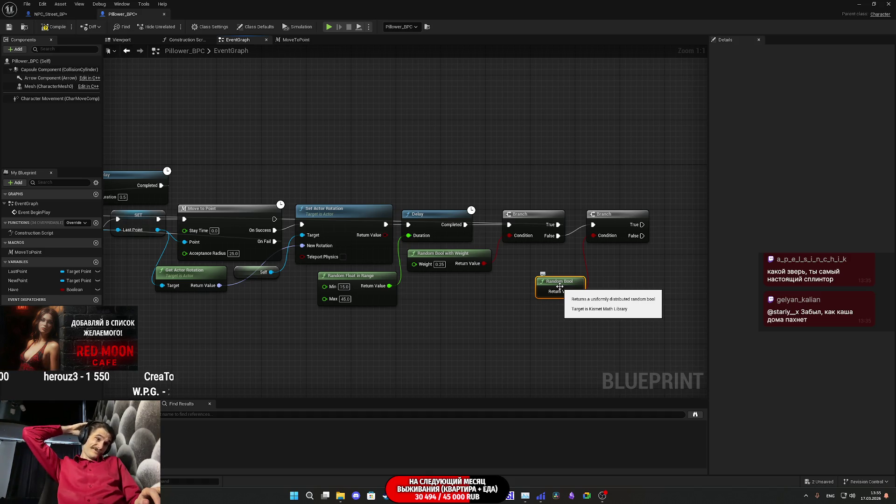
{"action": "key", "text": "Delete"}
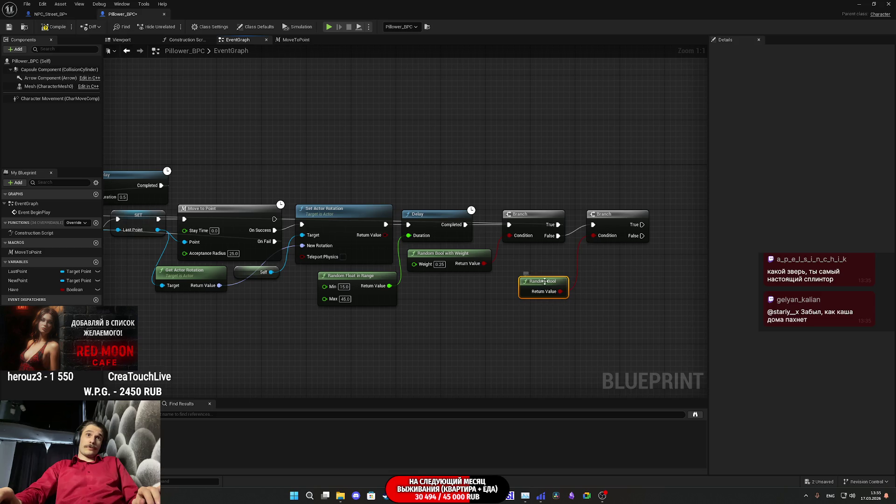
{"action": "left_click_drag", "start_coordinate": [597, 237], "coordinate": [580, 269]}
{"action": "type", "text": "ra"}
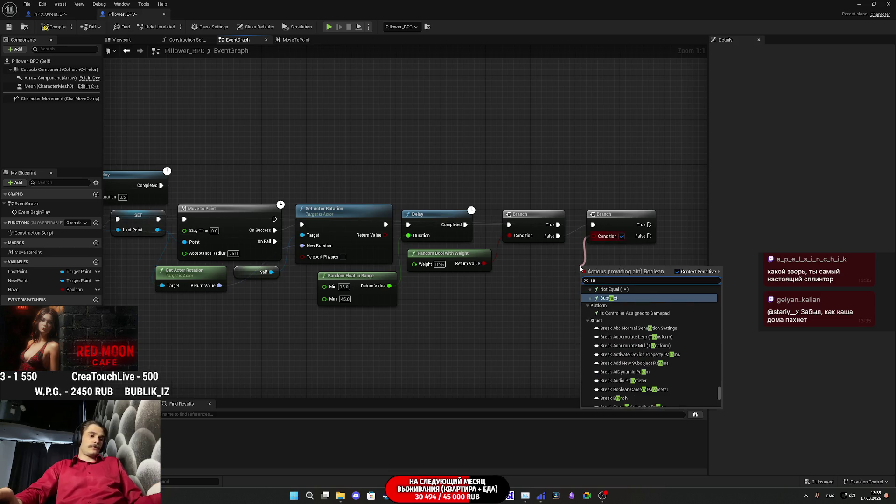
{"action": "type", "text": "n"}
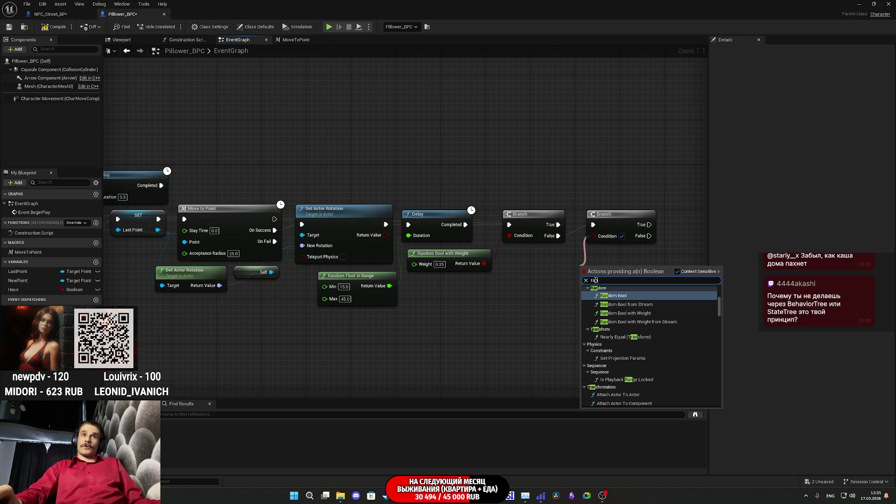
{"action": "left_click", "coordinate": [556, 285]}
Search 'random' in the graph's action list and place a Random Integer in Range from Stream node.
{"action": "right_click", "coordinate": [556, 284]}
{"action": "type", "text": "ran"}
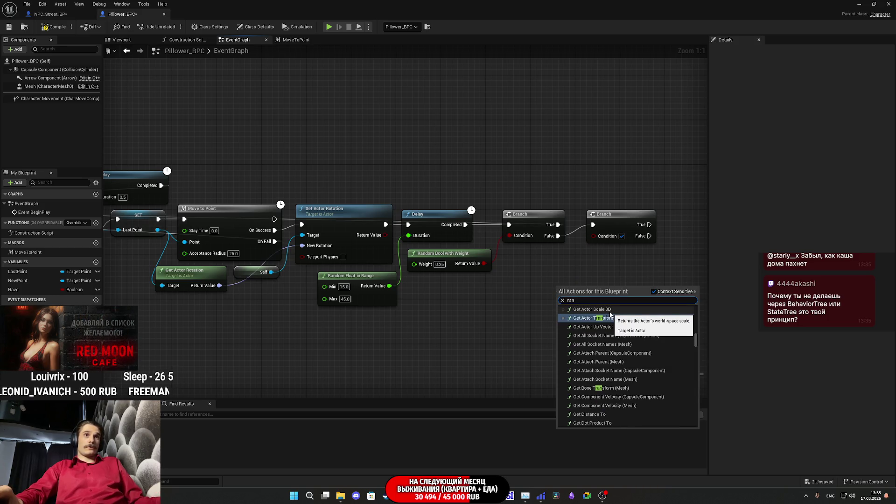
{"action": "type", "text": "dom"}
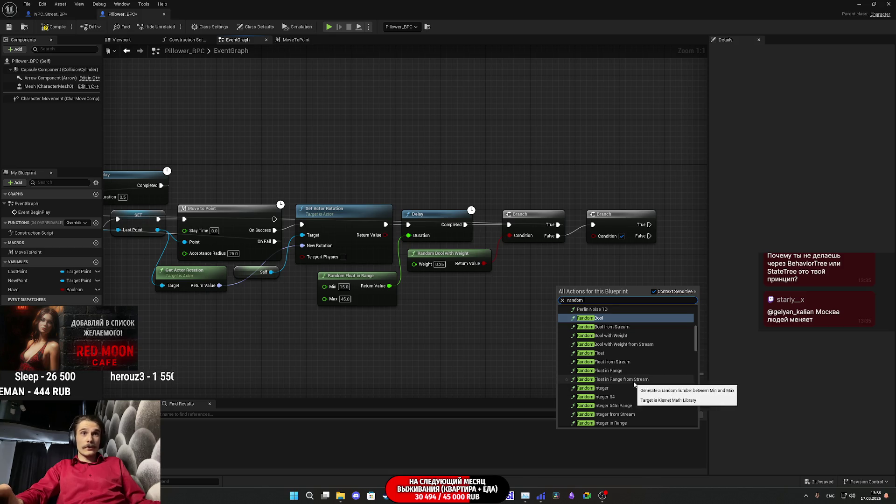
{"action": "scroll", "coordinate": [642, 388], "scroll_direction": "down", "scroll_amount": 2}
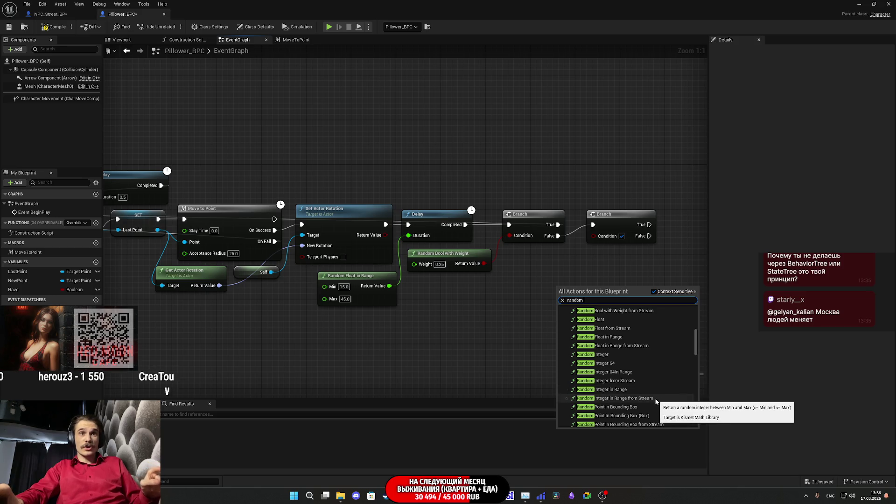
{"action": "left_click", "coordinate": [655, 398]}
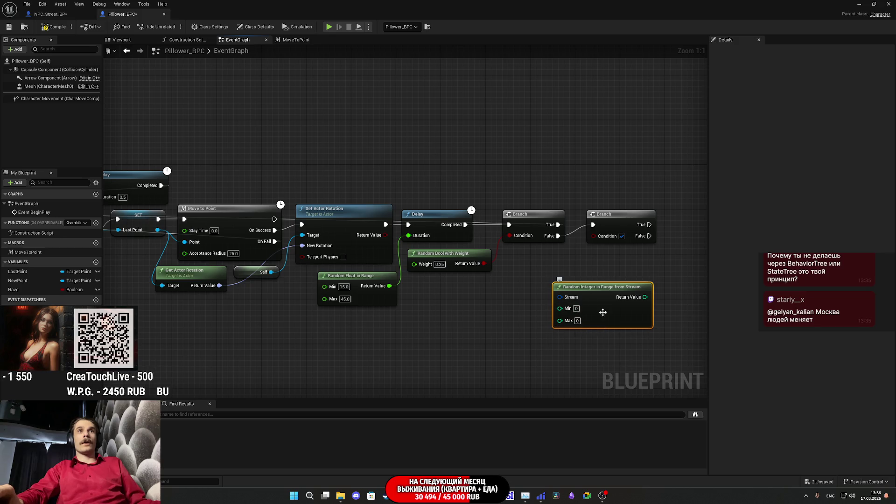
Delete the Random Integer node and pull a new wire from the second Branch's Condition pin.
{"action": "key", "text": "Delete"}
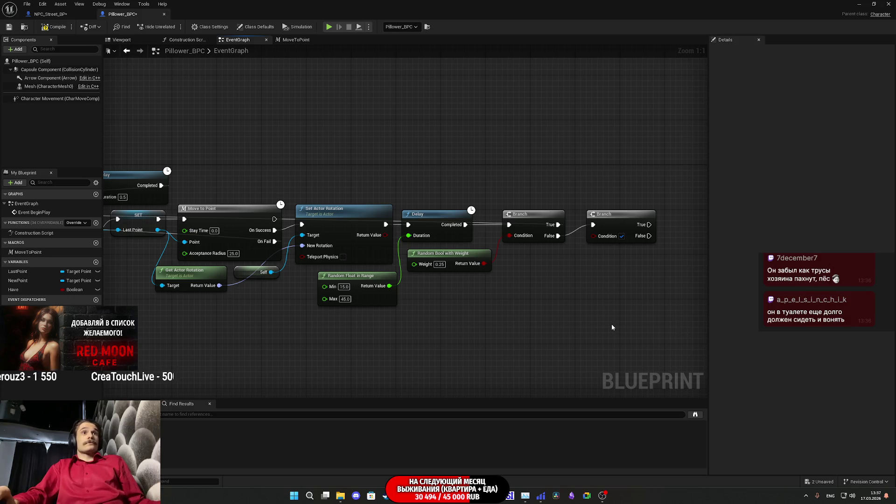
{"action": "mouse_move", "coordinate": [611, 323]}
{"action": "left_mouse_down"}
{"action": "mouse_move", "coordinate": [550, 330]}
{"action": "mouse_move", "coordinate": [524, 350]}
{"action": "mouse_move", "coordinate": [633, 294]}
{"action": "mouse_move", "coordinate": [661, 294]}
{"action": "left_mouse_up"}
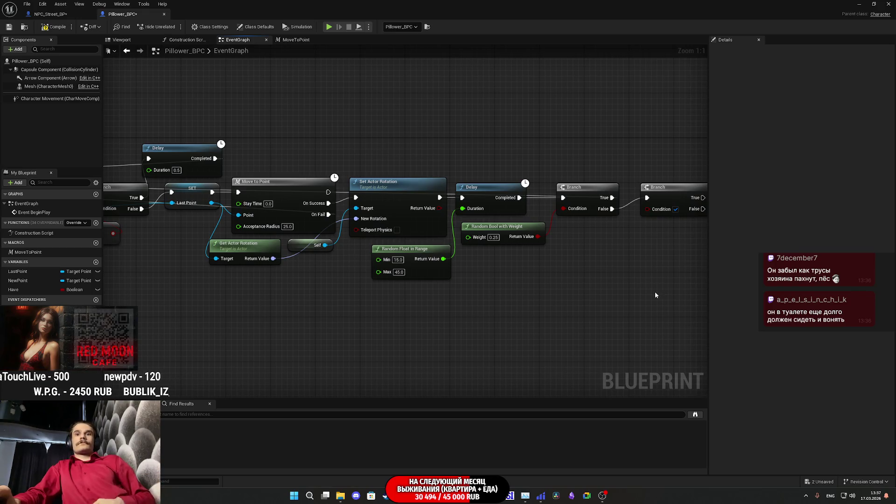
{"action": "left_click_drag", "start_coordinate": [640, 276], "coordinate": [460, 270]}
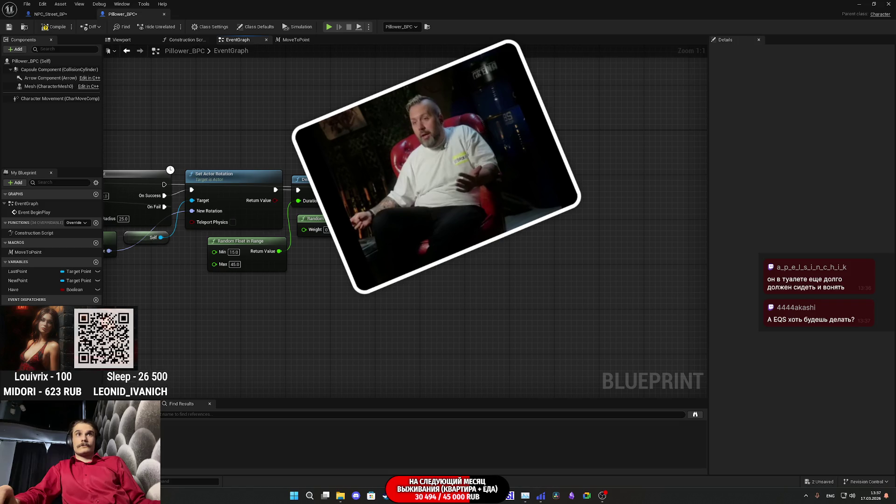
{"action": "left_click_drag", "start_coordinate": [492, 206], "coordinate": [480, 223]}
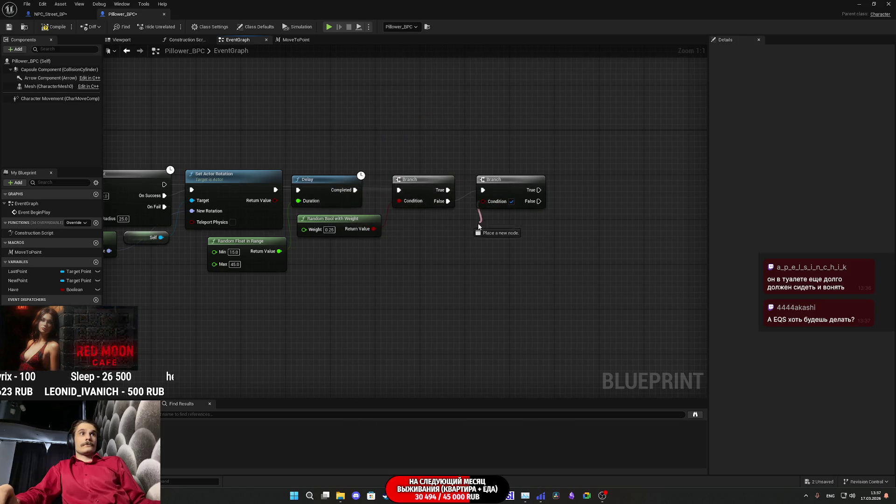
Feed the second Branch's Condition from a Random Bool with Weight node (weight 0.65) placed below.
{"action": "type", "text": "ra"}
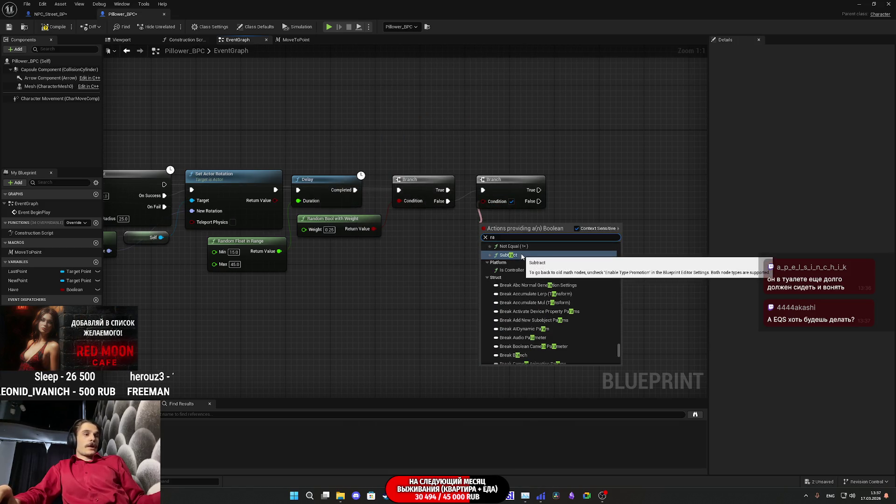
{"action": "type", "text": "n"}
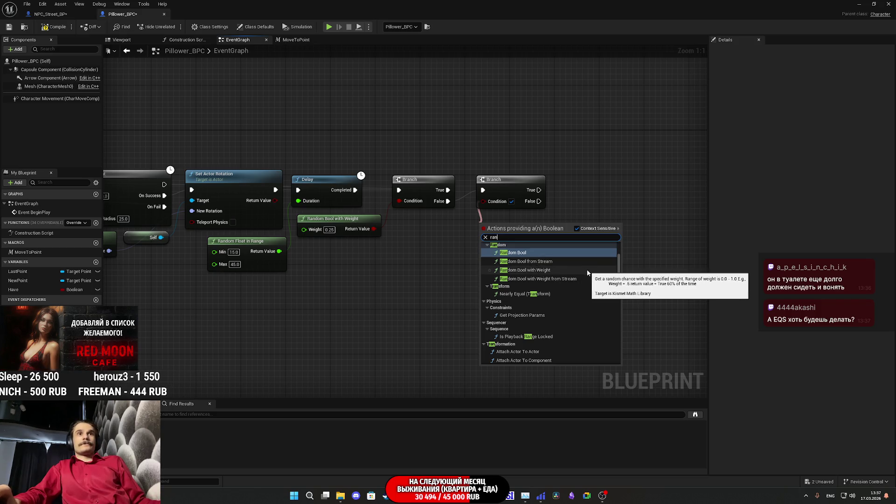
{"action": "left_click", "coordinate": [587, 270]}
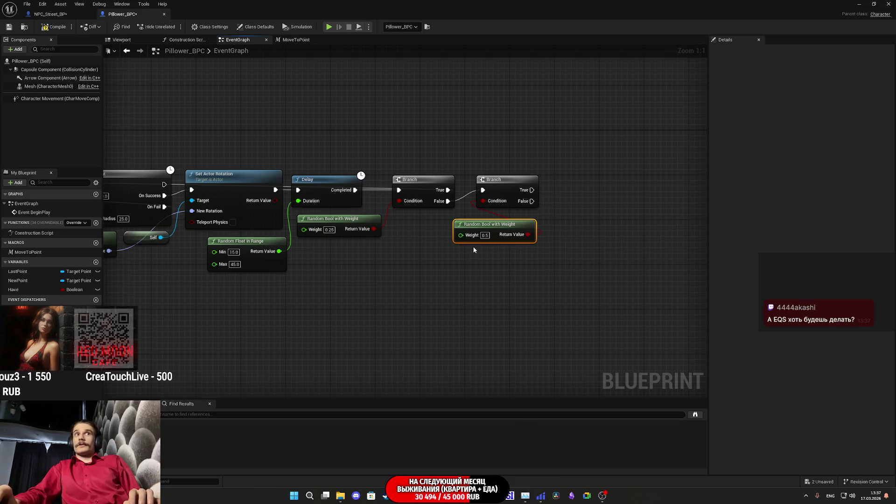
{"action": "left_click_drag", "start_coordinate": [489, 227], "coordinate": [427, 223]}
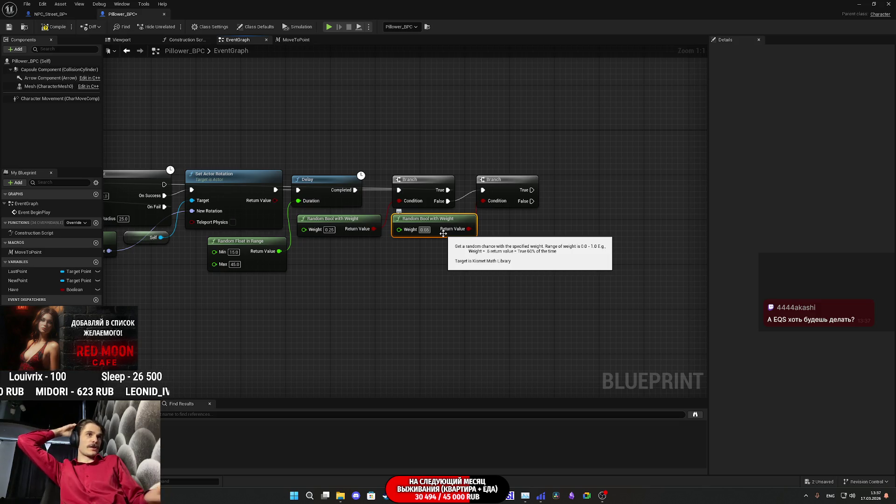
Pull a wire from the Branch's True output, then dismiss the node list without adding anything.
{"action": "left_click_drag", "start_coordinate": [544, 223], "coordinate": [435, 199]}
{"action": "left_click_drag", "start_coordinate": [442, 168], "coordinate": [520, 148]}
{"action": "left_click", "coordinate": [496, 187]}
{"action": "mouse_move", "coordinate": [496, 187]}
{"action": "left_mouse_down"}
{"action": "mouse_move", "coordinate": [472, 179]}
{"action": "mouse_move", "coordinate": [440, 191]}
{"action": "left_mouse_up"}
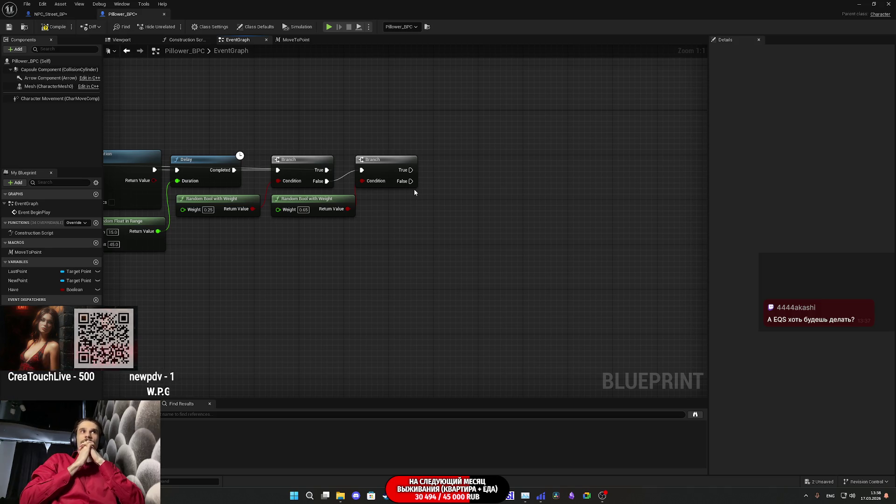
Drag Event BeginPlay off to the left, detaching it from Get All Actors Of Class with Tag.
{"action": "mouse_move", "coordinate": [410, 211]}
{"action": "left_mouse_down"}
{"action": "mouse_move", "coordinate": [464, 299]}
{"action": "mouse_move", "coordinate": [698, 306]}
{"action": "left_mouse_up"}
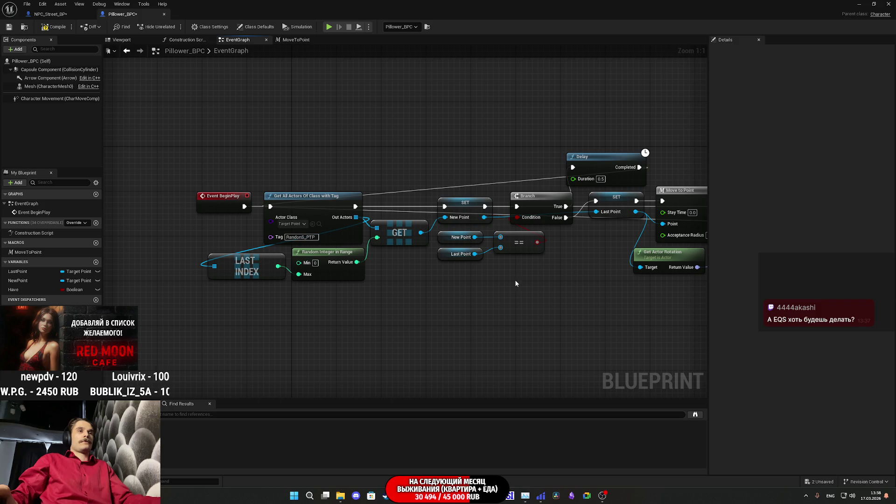
{"action": "left_click_drag", "start_coordinate": [462, 277], "coordinate": [430, 278]}
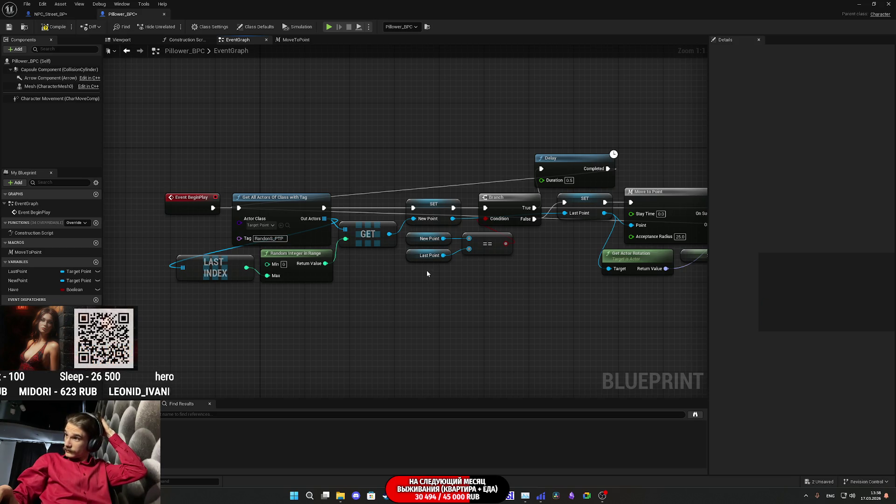
{"action": "left_click_drag", "start_coordinate": [426, 273], "coordinate": [419, 267]}
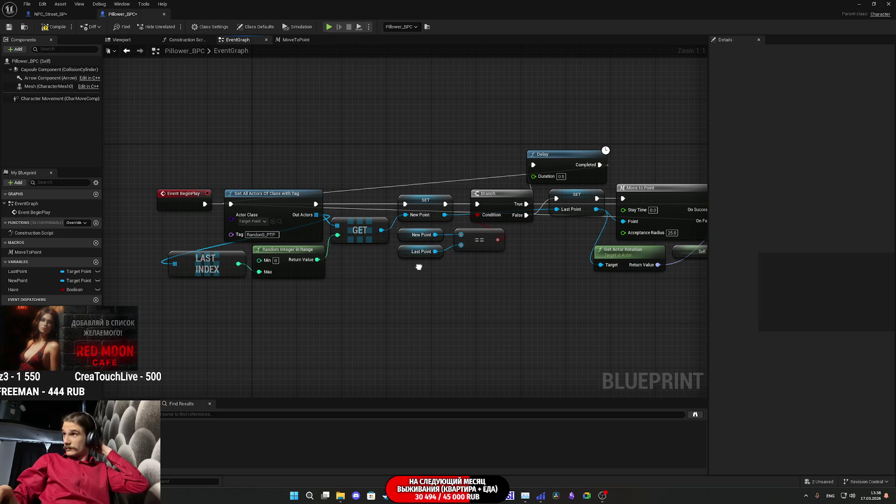
{"action": "left_click_drag", "start_coordinate": [419, 266], "coordinate": [417, 278]}
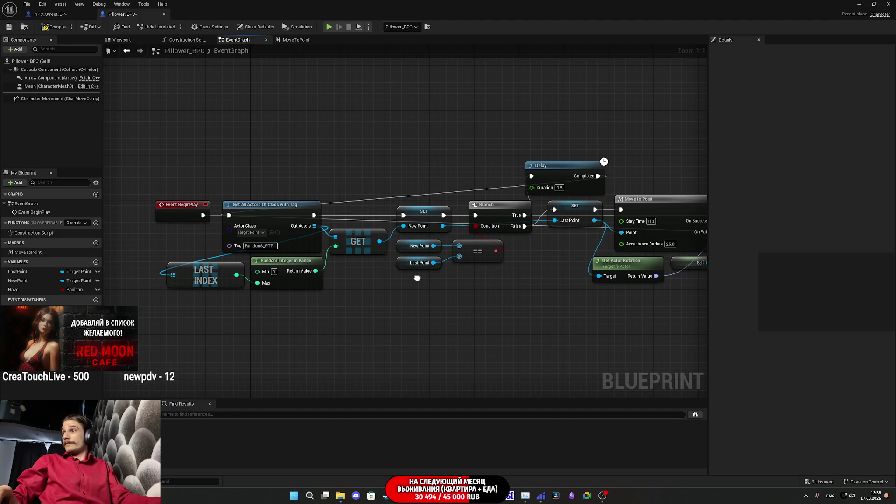
{"action": "left_click_drag", "start_coordinate": [423, 279], "coordinate": [366, 278]}
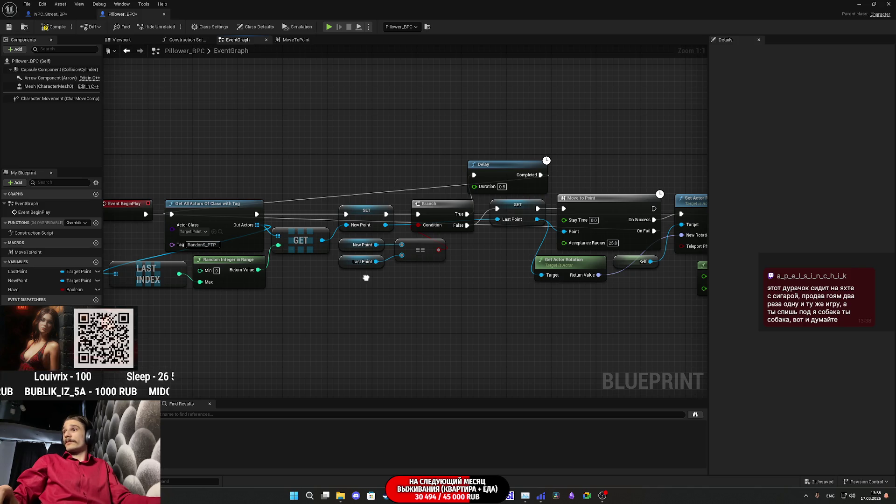
{"action": "left_click_drag", "start_coordinate": [366, 278], "coordinate": [368, 282]}
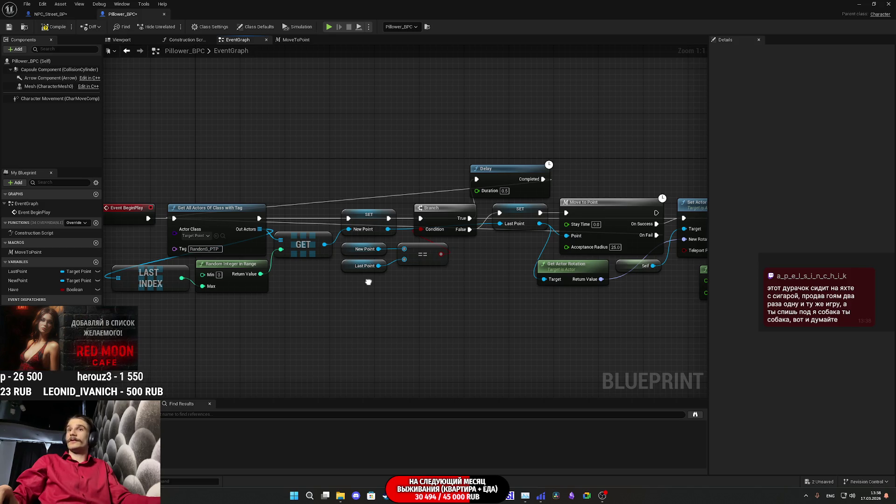
{"action": "left_click_drag", "start_coordinate": [369, 282], "coordinate": [398, 274]}
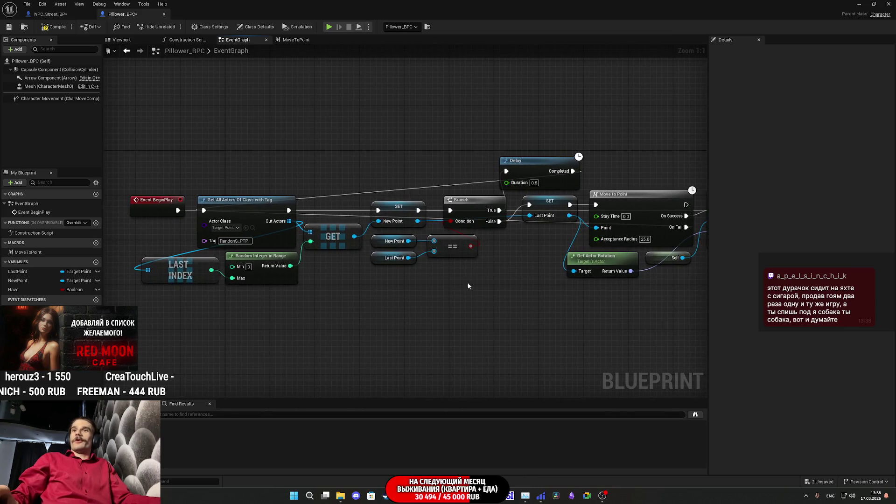
{"action": "mouse_move", "coordinate": [542, 292]}
{"action": "left_mouse_down"}
{"action": "mouse_move", "coordinate": [451, 278]}
{"action": "mouse_move", "coordinate": [667, 298]}
{"action": "left_mouse_up"}
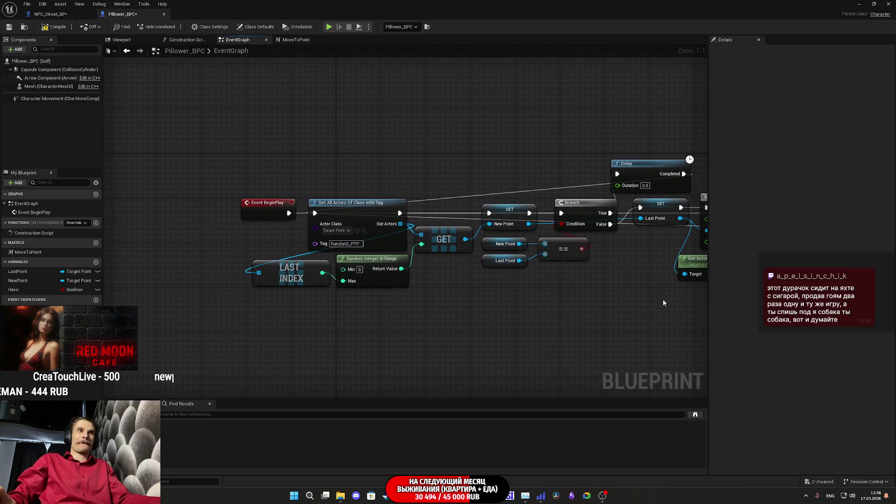
{"action": "mouse_move", "coordinate": [265, 212]}
{"action": "left_mouse_down"}
{"action": "mouse_move", "coordinate": [151, 219]}
{"action": "mouse_move", "coordinate": [300, 223]}
{"action": "left_mouse_up"}
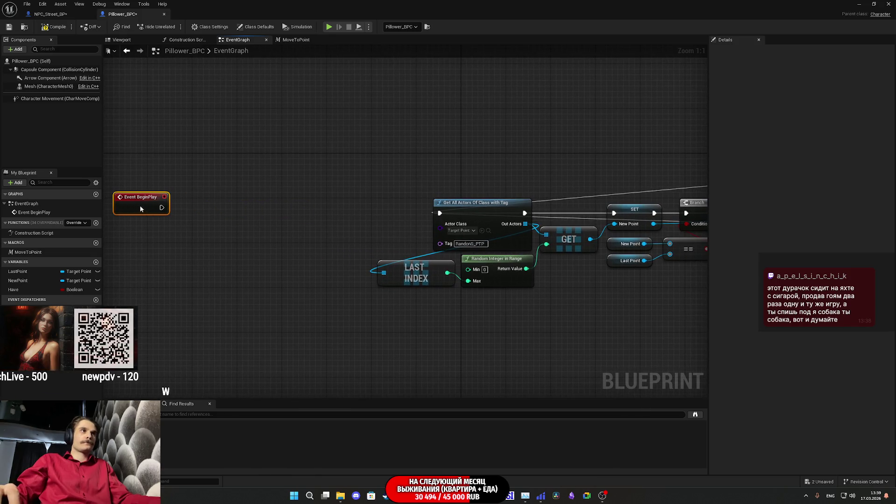
{"action": "mouse_move", "coordinate": [238, 208]}
{"action": "left_mouse_down"}
{"action": "mouse_move", "coordinate": [353, 219]}
{"action": "mouse_move", "coordinate": [338, 236]}
{"action": "mouse_move", "coordinate": [301, 226]}
{"action": "left_mouse_up"}
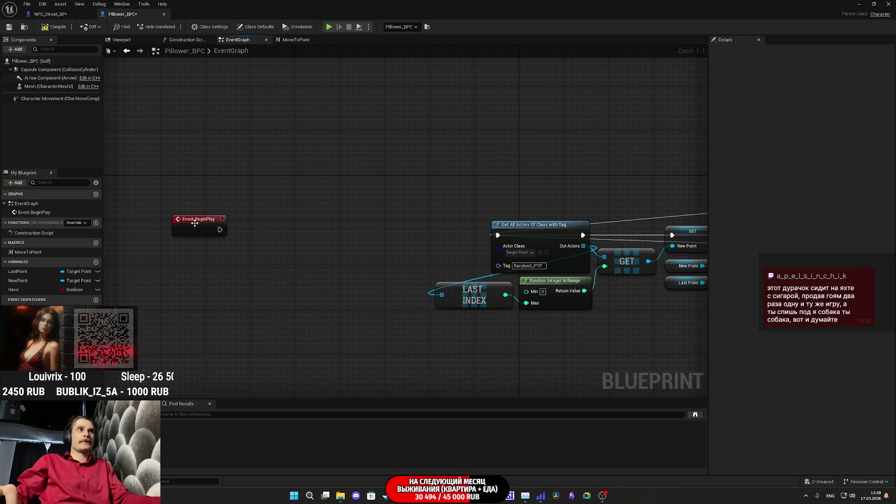
{"action": "left_click_drag", "start_coordinate": [195, 224], "coordinate": [177, 218]}
{"action": "left_click", "coordinate": [270, 221]}
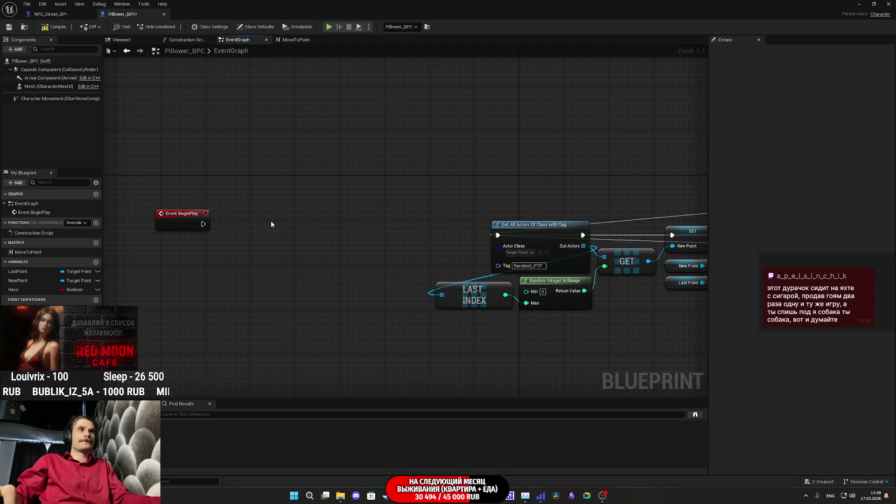
Add a custom event named Move to Random Points to start the tagged-actor chain.
{"action": "right_click", "coordinate": [312, 231]}
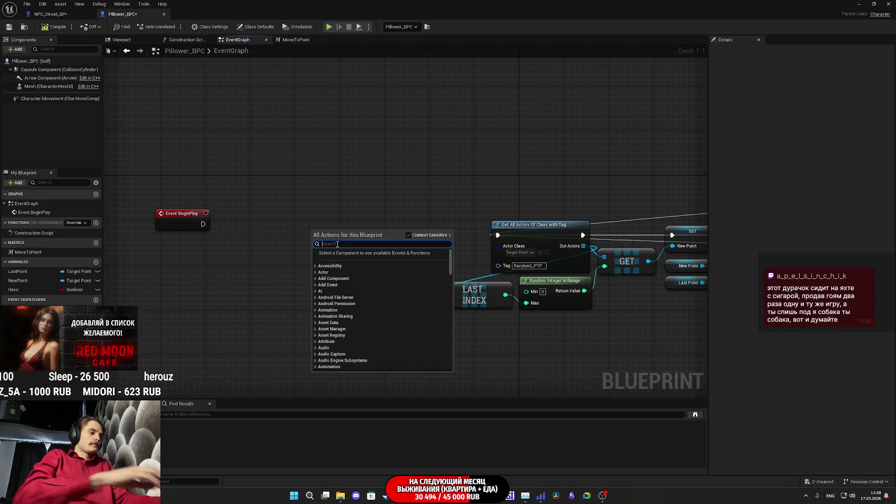
{"action": "type", "text": "Cus"}
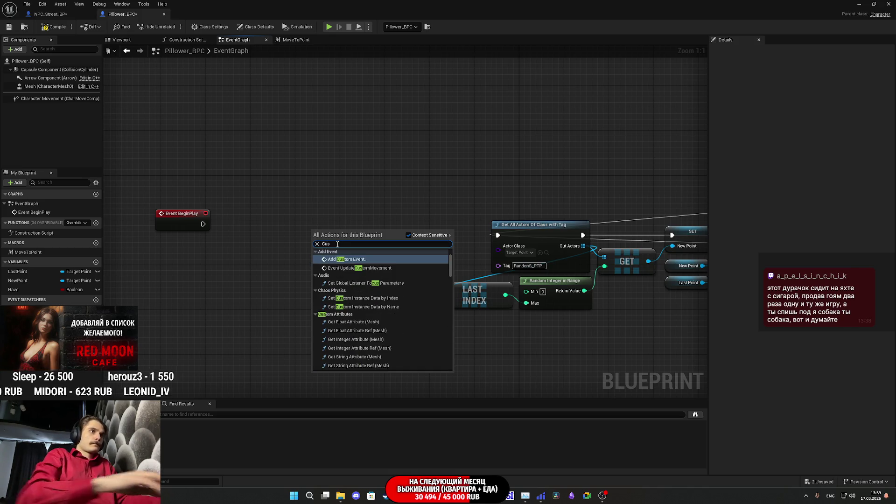
{"action": "left_click", "coordinate": [345, 259]}
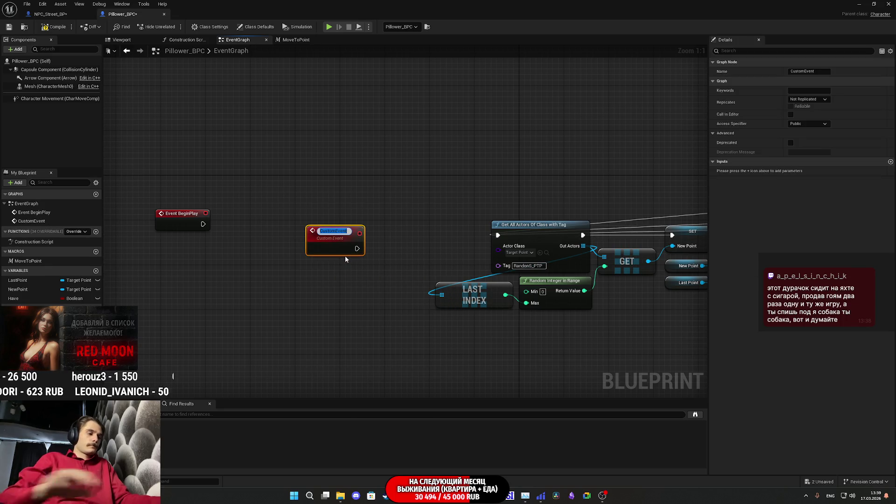
{"action": "type", "text": "Move to Random Points"}
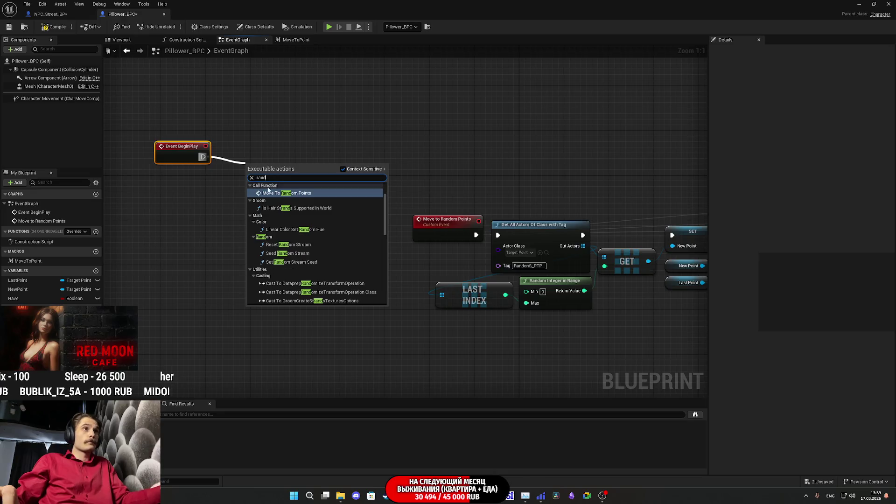
Call Move To Random Points from Event BeginPlay.
{"action": "left_click", "coordinate": [298, 197]}
{"action": "left_click_drag", "start_coordinate": [281, 181], "coordinate": [253, 157]}
{"action": "left_click", "coordinate": [223, 206]}
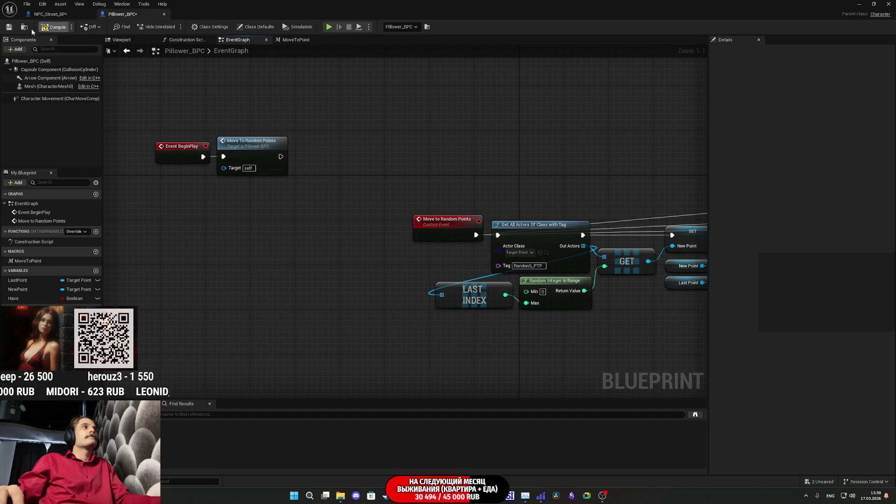
{"action": "left_click_drag", "start_coordinate": [583, 174], "coordinate": [222, 388]}
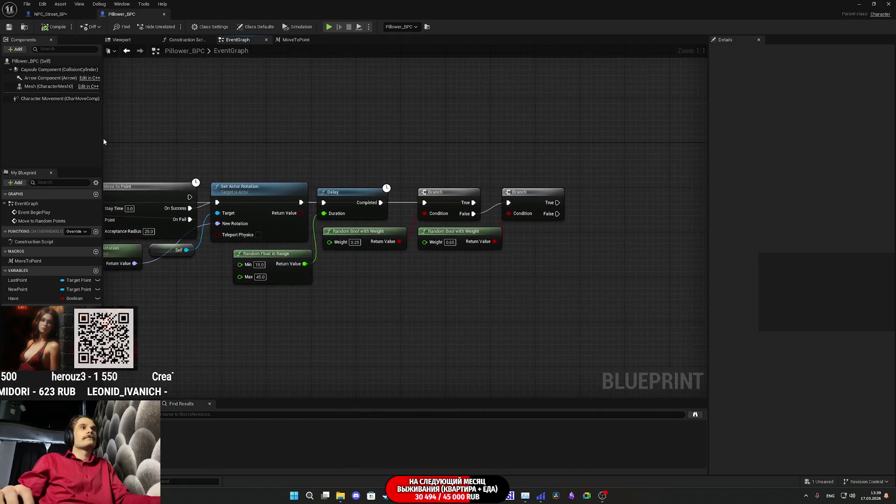
{"action": "left_click_drag", "start_coordinate": [511, 162], "coordinate": [433, 148]}
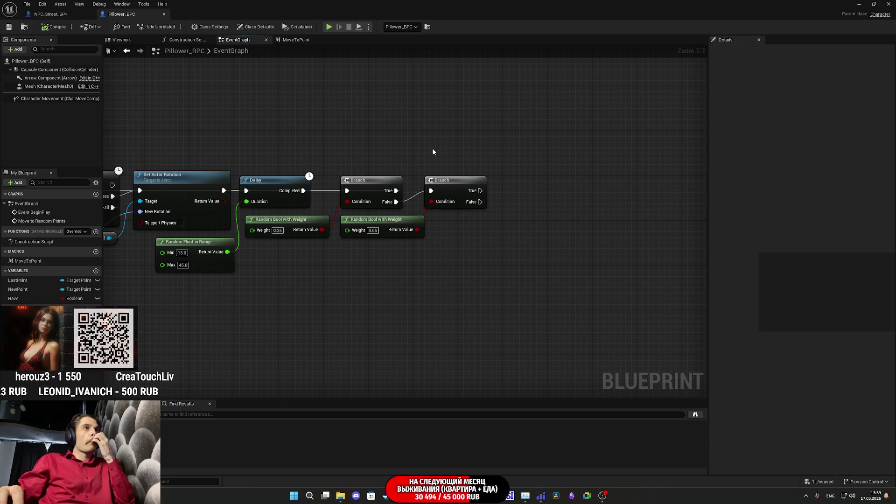
Add a new custom event named Move to TV.
{"action": "left_click_drag", "start_coordinate": [556, 156], "coordinate": [461, 200]}
{"action": "right_click", "coordinate": [430, 169]}
{"action": "type", "text": "cy"}
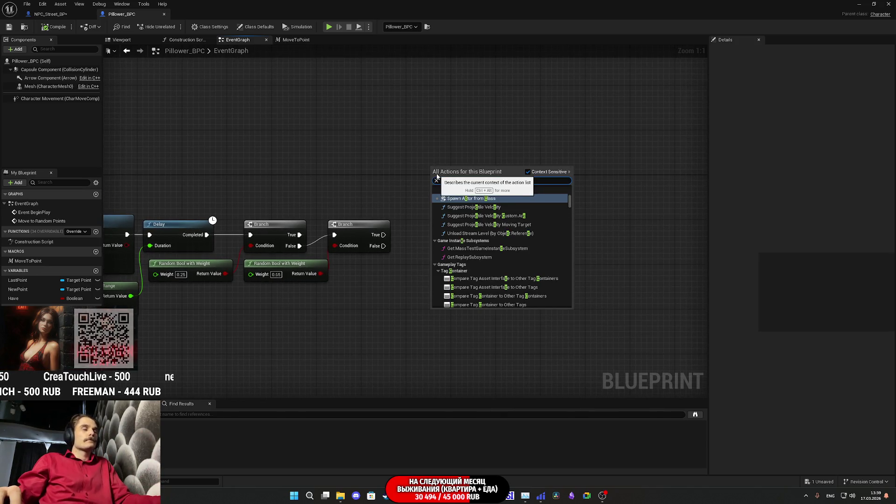
{"action": "key", "text": "BackSpace"}
{"action": "type", "text": "uss"}
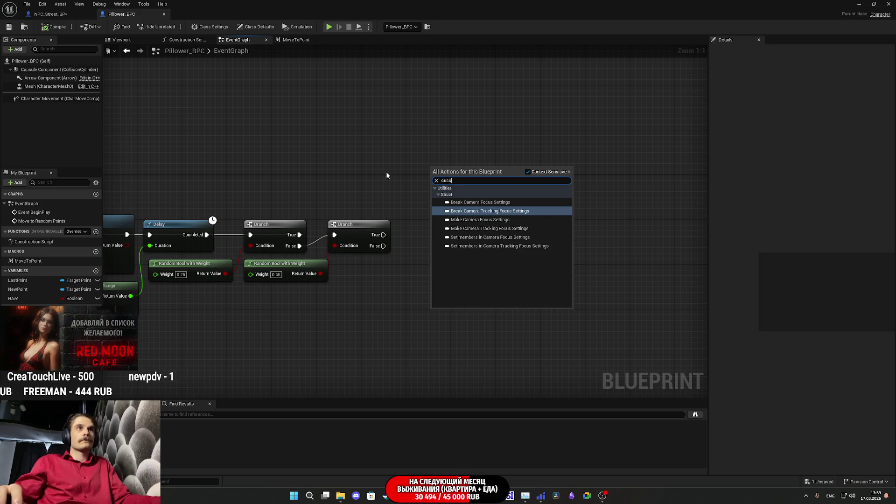
{"action": "key", "text": "BackSpace"}
{"action": "type", "text": "tom"}
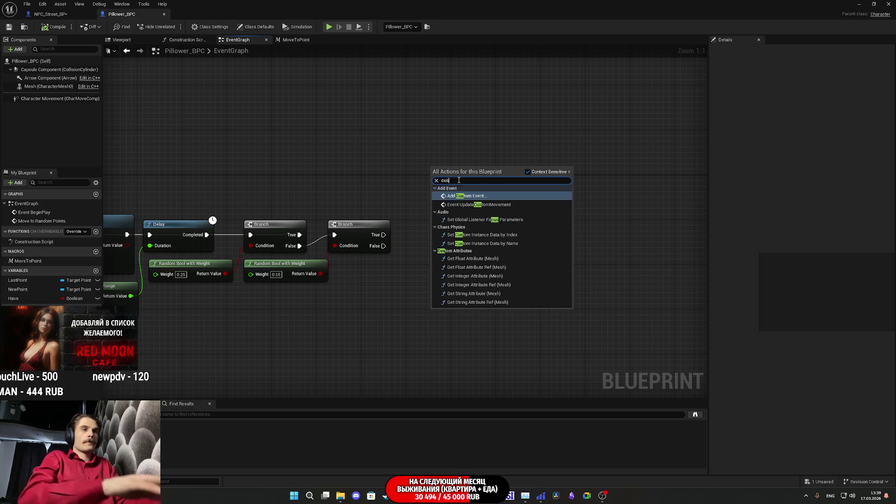
{"action": "left_click", "coordinate": [471, 195]}
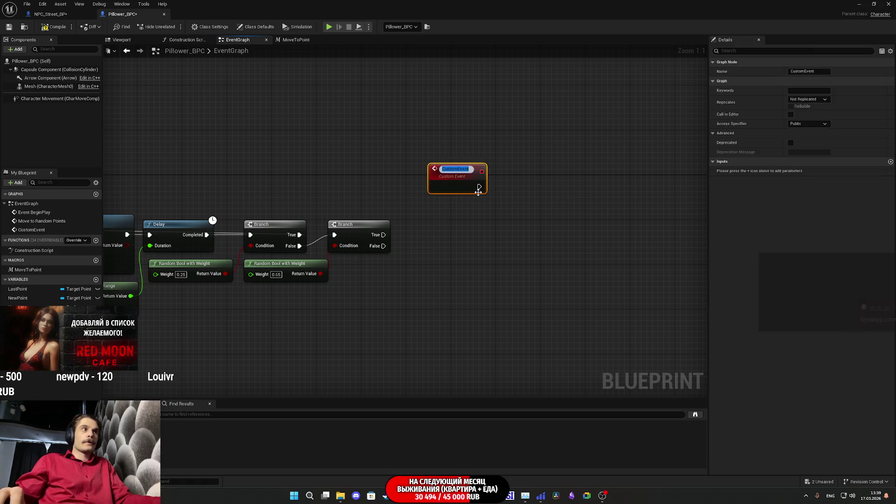
{"action": "type", "text": "Move to"}
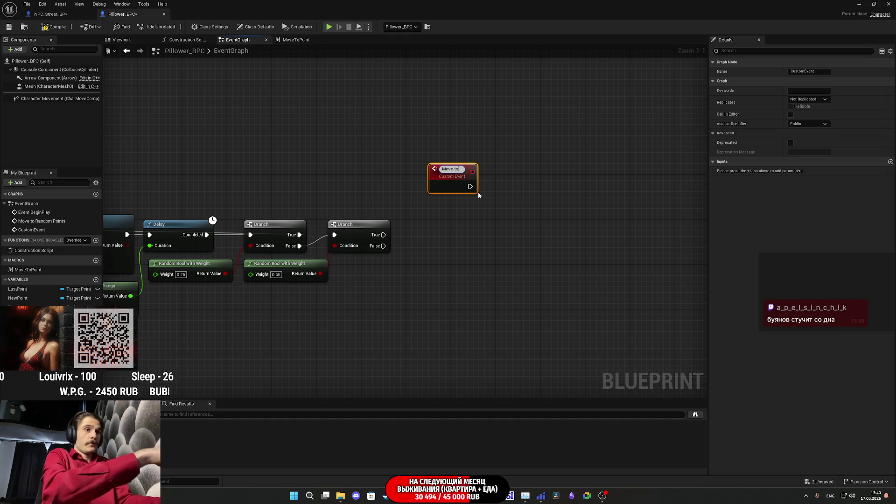
{"action": "type", "text": "TV"}
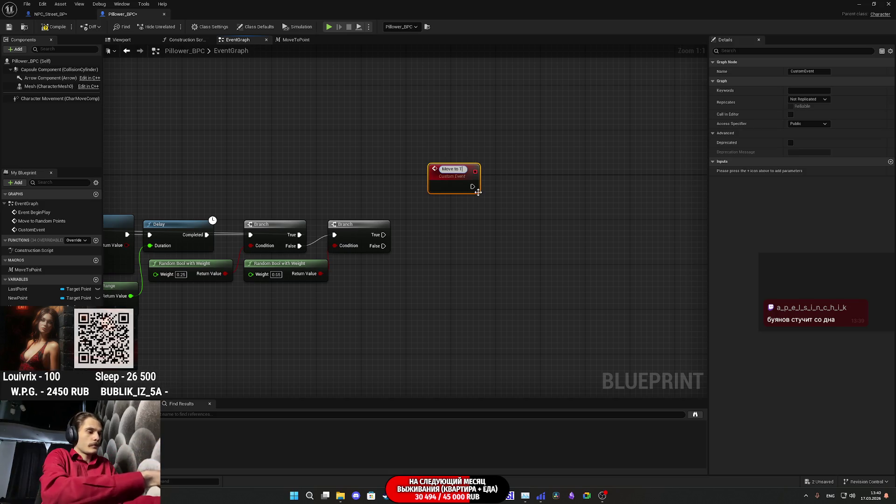
{"action": "key", "text": "Return"}
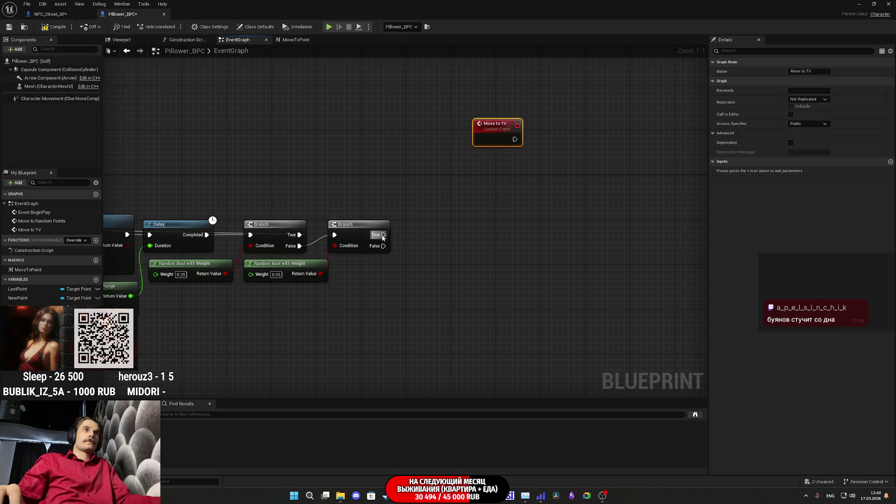
Call Move To TV from the second Branch's True output.
{"action": "left_click_drag", "start_coordinate": [381, 235], "coordinate": [407, 208]}
{"action": "type", "text": "tv"}
{"action": "left_click", "coordinate": [466, 237]}
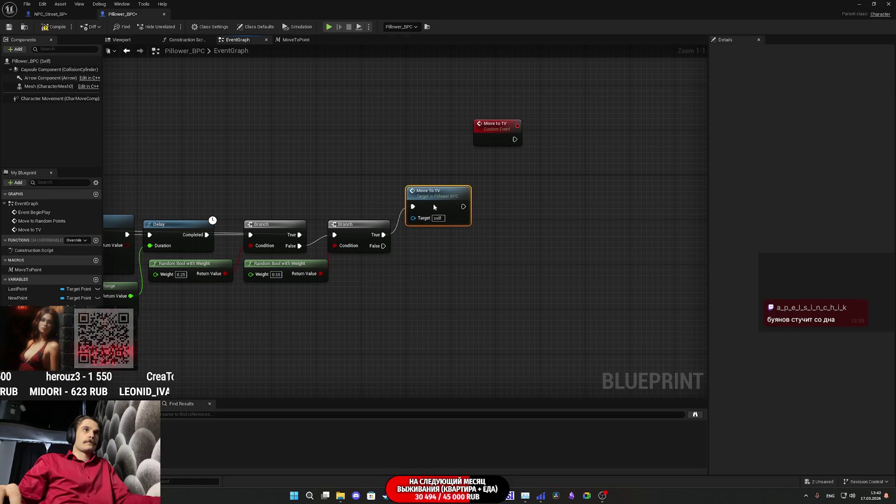
{"action": "left_click", "coordinate": [446, 270]}
{"action": "mouse_move", "coordinate": [446, 270]}
{"action": "left_mouse_down"}
{"action": "mouse_move", "coordinate": [470, 250]}
{"action": "mouse_move", "coordinate": [350, 276]}
{"action": "left_mouse_up"}
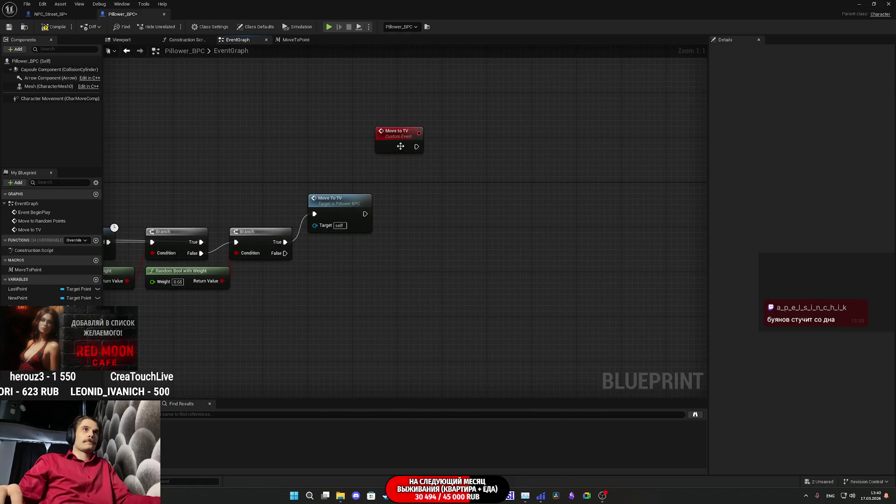
Move the Move to TV event up and right so both Move to TV nodes are visible.
{"action": "left_click_drag", "start_coordinate": [400, 146], "coordinate": [431, 131]}
{"action": "left_click", "coordinate": [424, 183]}
{"action": "mouse_move", "coordinate": [423, 184]}
{"action": "left_mouse_down"}
{"action": "mouse_move", "coordinate": [438, 198]}
{"action": "mouse_move", "coordinate": [793, 226]}
{"action": "left_mouse_up"}
{"action": "left_click_drag", "start_coordinate": [420, 233], "coordinate": [506, 198]}
{"action": "mouse_move", "coordinate": [690, 182]}
{"action": "left_mouse_down"}
{"action": "mouse_move", "coordinate": [552, 176]}
{"action": "mouse_move", "coordinate": [670, 168]}
{"action": "mouse_move", "coordinate": [543, 168]}
{"action": "left_mouse_up"}
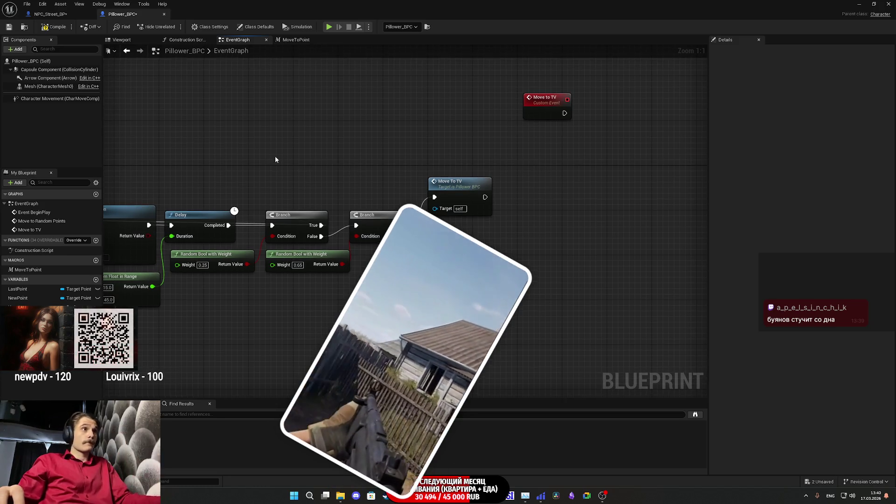
{"action": "right_click", "coordinate": [275, 159]}
Add a custom event named Find_Way, then delete it.
{"action": "type", "text": "ustom"}
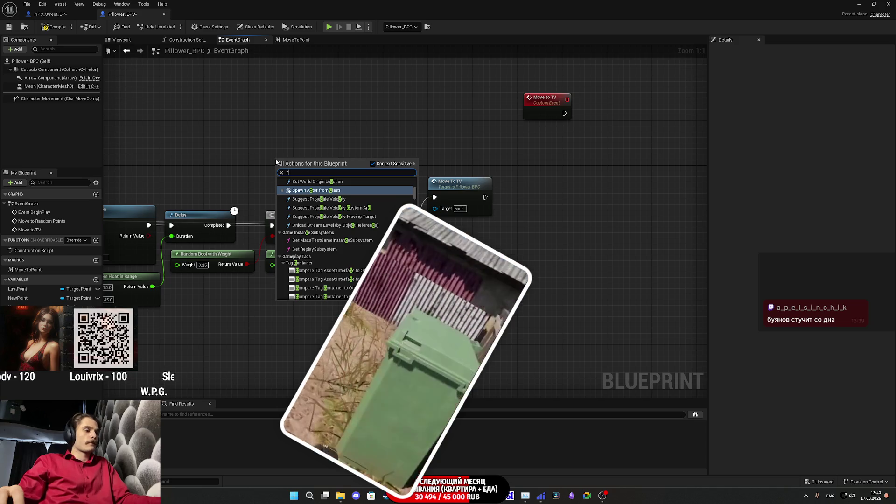
{"action": "left_click", "coordinate": [323, 187]}
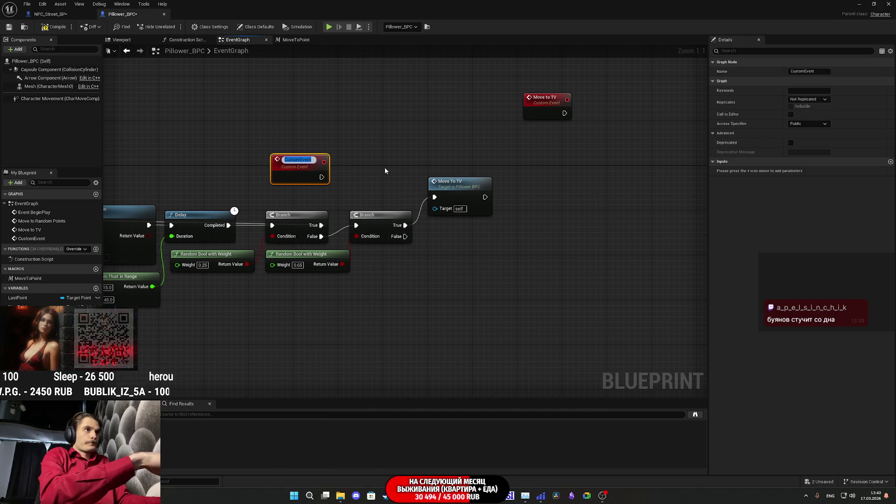
{"action": "type", "text": "Find_"}
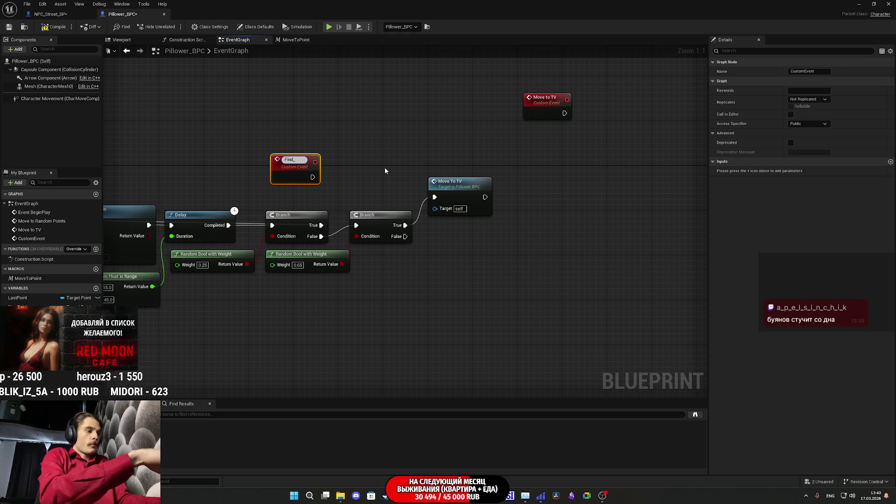
{"action": "type", "text": "Way"}
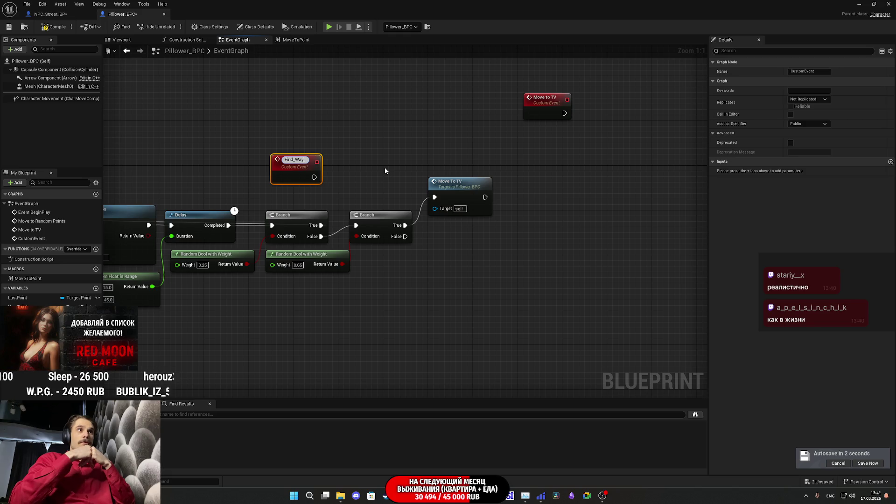
{"action": "key", "text": "Return"}
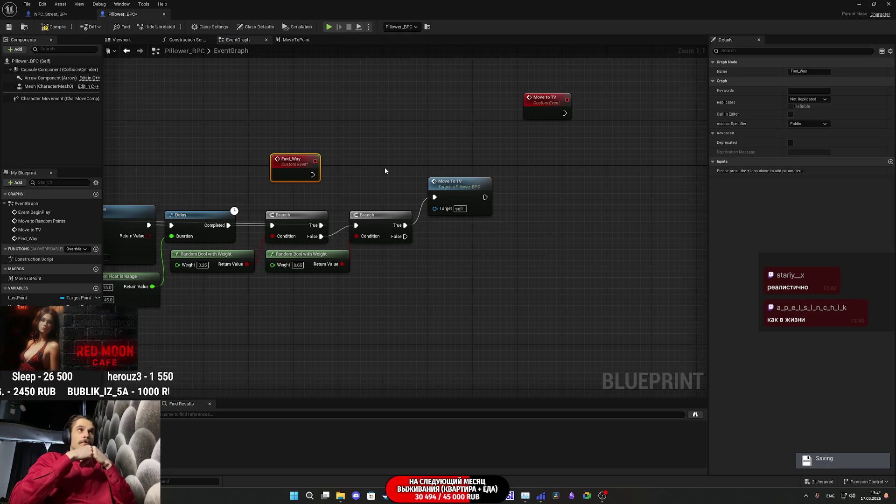
{"action": "key", "text": "Delete"}
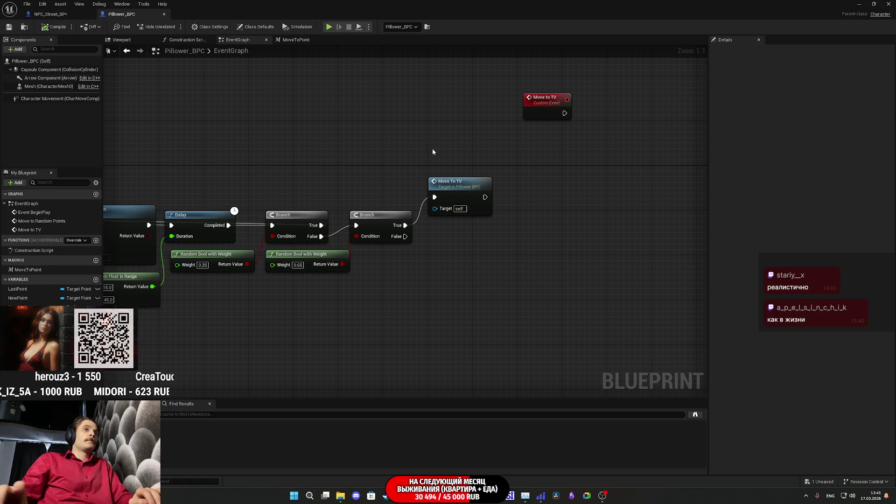
Reposition the Move to TV event, then float the blueprint editor lower to reveal the level.
{"action": "left_click_drag", "start_coordinate": [432, 152], "coordinate": [404, 146]}
{"action": "left_click_drag", "start_coordinate": [506, 146], "coordinate": [725, 129]}
{"action": "mouse_move", "coordinate": [433, 171]}
{"action": "left_mouse_down"}
{"action": "mouse_move", "coordinate": [144, 175]}
{"action": "mouse_move", "coordinate": [84, 187]}
{"action": "mouse_move", "coordinate": [126, 183]}
{"action": "left_mouse_up"}
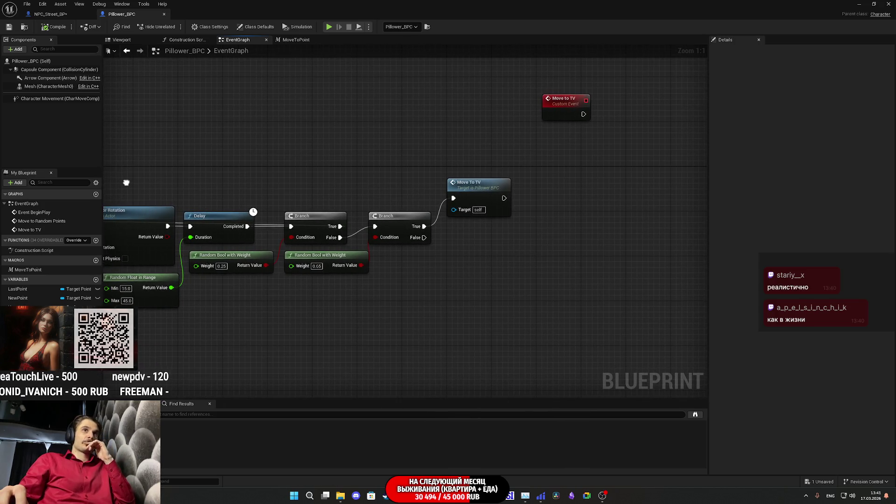
{"action": "mouse_move", "coordinate": [531, 166]}
{"action": "left_mouse_down"}
{"action": "mouse_move", "coordinate": [677, 164]}
{"action": "mouse_move", "coordinate": [558, 152]}
{"action": "mouse_move", "coordinate": [384, 189]}
{"action": "left_mouse_up"}
{"action": "left_click_drag", "start_coordinate": [415, 134], "coordinate": [365, 149]}
{"action": "left_click", "coordinate": [414, 164]}
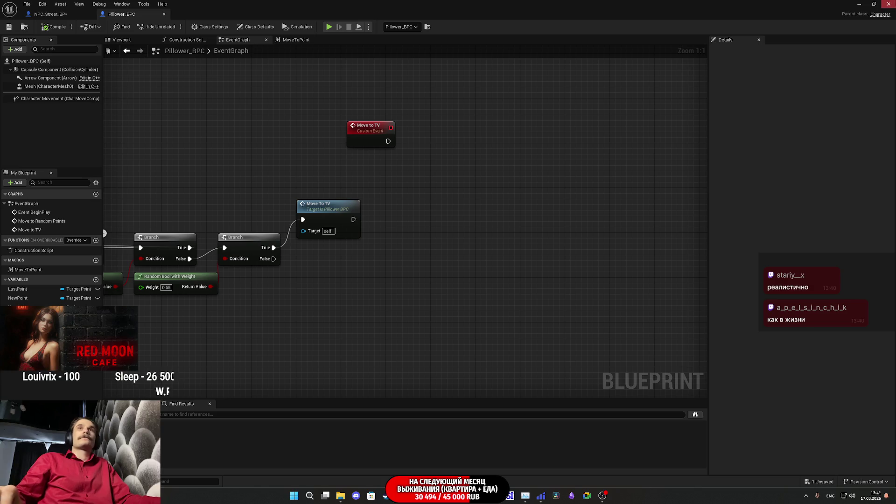
{"action": "left_click", "coordinate": [878, 4]}
{"action": "mouse_move", "coordinate": [513, 53]}
{"action": "left_mouse_down"}
{"action": "mouse_move", "coordinate": [480, 145]}
{"action": "mouse_move", "coordinate": [485, 303]}
{"action": "mouse_move", "coordinate": [473, 289]}
{"action": "left_mouse_up"}
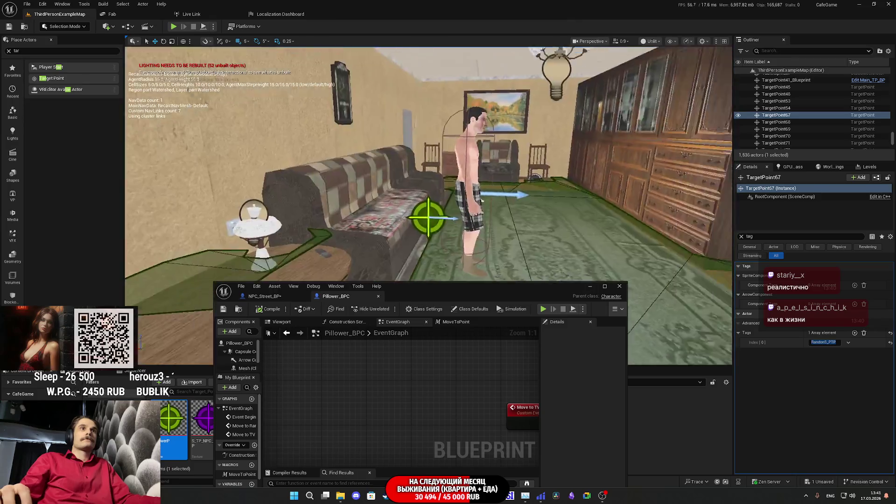
Select TargetPoint69 by the sofa to confirm its TV_PTP tag, then maximize the blueprint editor.
{"action": "left_click_drag", "start_coordinate": [569, 213], "coordinate": [569, 213]}
{"action": "left_click", "coordinate": [481, 204]}
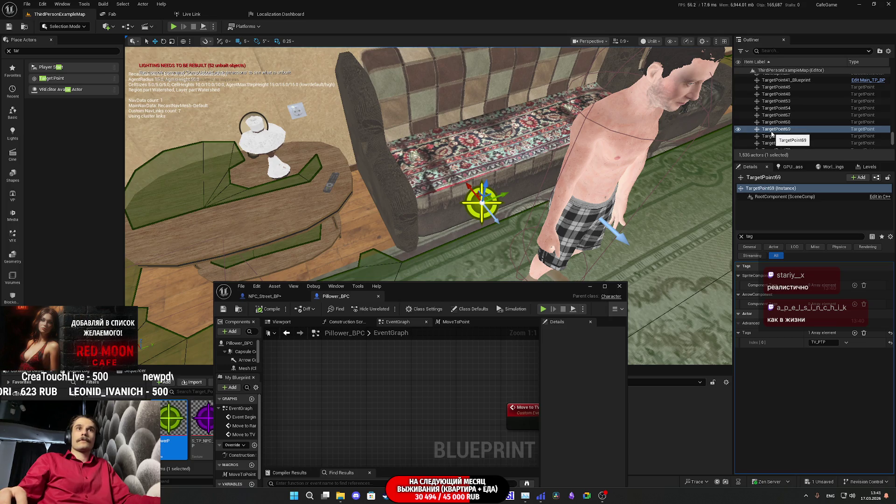
{"action": "key", "text": "Right"}
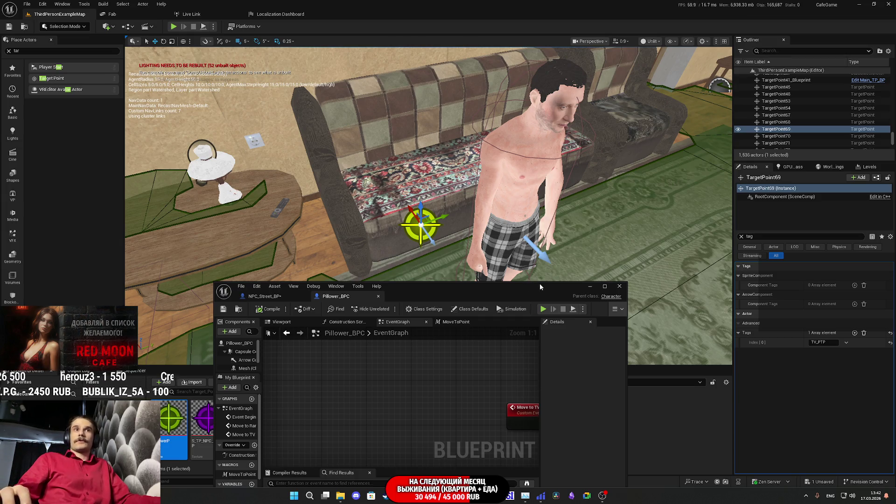
{"action": "double_click", "coordinate": [540, 286]}
{"action": "left_click_drag", "start_coordinate": [644, 204], "coordinate": [875, 203]}
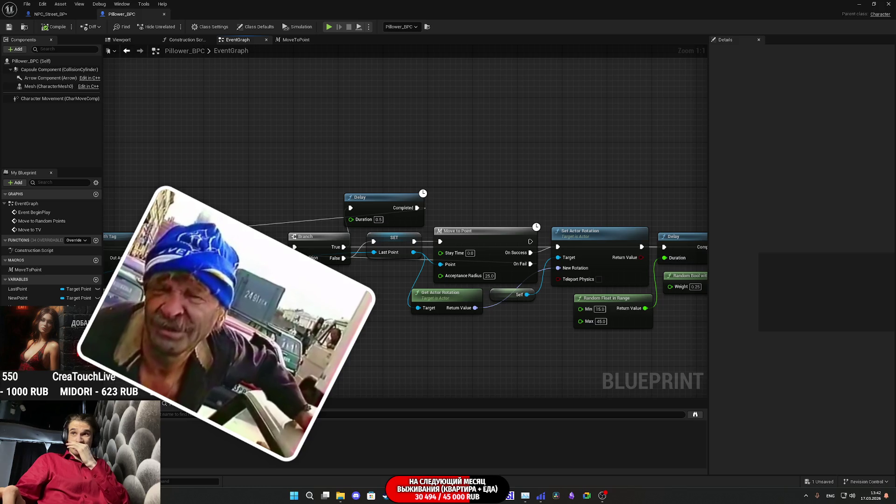
Select the Move to Random Points chain's Get All Actors Of Class with Tag and GET nodes.
{"action": "left_click_drag", "start_coordinate": [364, 239], "coordinate": [613, 199]}
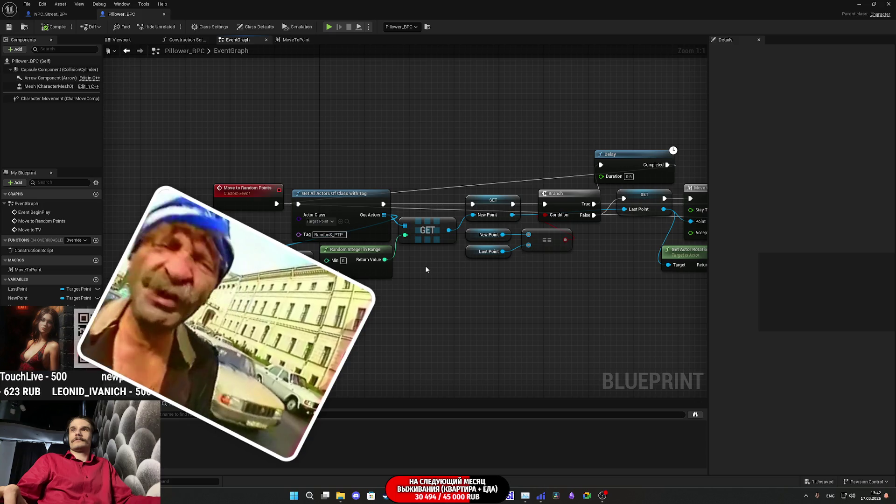
{"action": "left_click_drag", "start_coordinate": [426, 269], "coordinate": [493, 246]}
{"action": "left_click_drag", "start_coordinate": [360, 284], "coordinate": [434, 215]}
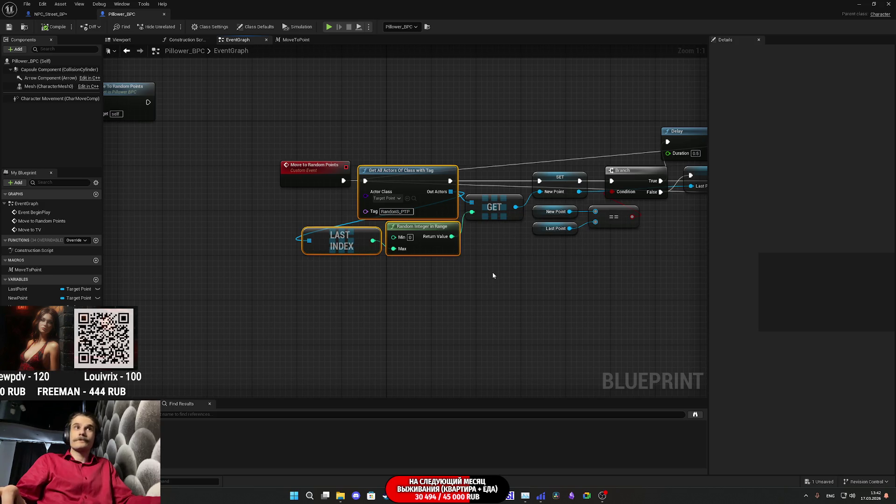
{"action": "left_click", "coordinate": [404, 275]}
{"action": "left_click_drag", "start_coordinate": [387, 261], "coordinate": [420, 219]}
{"action": "left_click", "coordinate": [393, 293]}
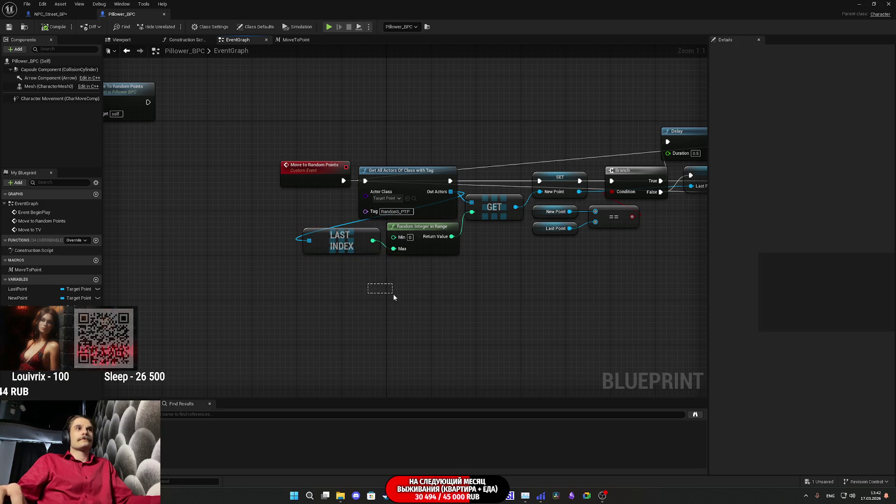
{"action": "left_click", "coordinate": [408, 175]}
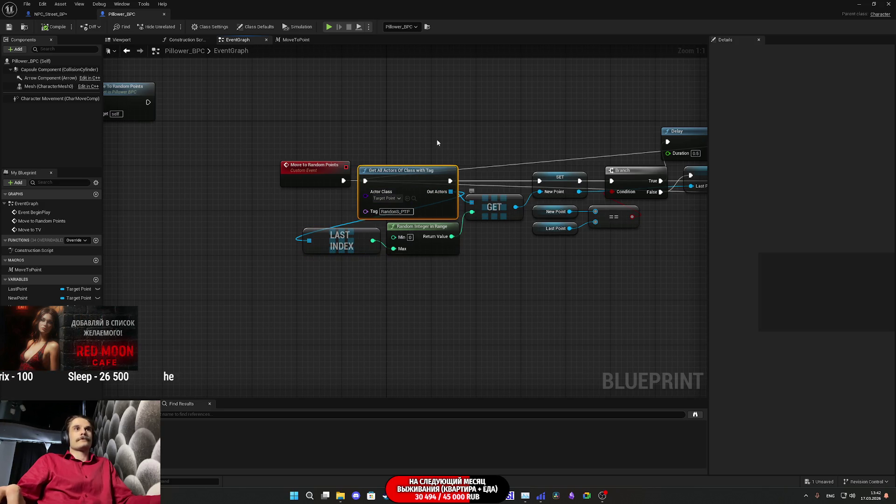
{"action": "left_click", "coordinate": [494, 207], "text": "shift"}
Paste the actor lookup and GET nodes beside Move To TV and wire the Move to TV event into them.
{"action": "mouse_move", "coordinate": [608, 246]}
{"action": "left_mouse_down"}
{"action": "mouse_move", "coordinate": [93, 231]}
{"action": "mouse_move", "coordinate": [104, 294]}
{"action": "left_mouse_up"}
{"action": "key", "text": "ctrl+v"}
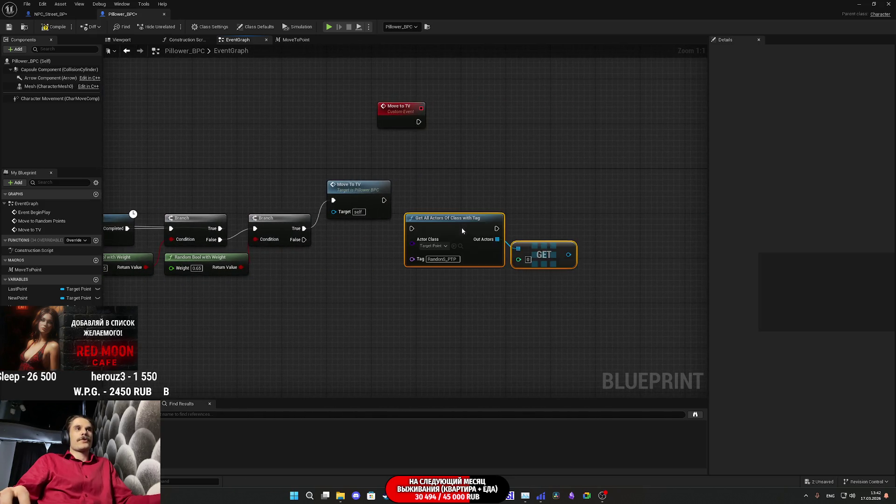
{"action": "left_click_drag", "start_coordinate": [445, 225], "coordinate": [481, 117]}
{"action": "mouse_move", "coordinate": [418, 122]}
{"action": "left_mouse_down"}
{"action": "mouse_move", "coordinate": [445, 111]}
{"action": "mouse_move", "coordinate": [464, 126]}
{"action": "left_mouse_up"}
{"action": "left_click_drag", "start_coordinate": [380, 100], "coordinate": [644, 161]}
{"action": "mouse_move", "coordinate": [566, 148]}
{"action": "left_mouse_down"}
{"action": "mouse_move", "coordinate": [605, 109]}
{"action": "mouse_move", "coordinate": [536, 187]}
{"action": "mouse_move", "coordinate": [433, 194]}
{"action": "left_mouse_up"}
Copy the target point's TV_PTP tag into the pasted lookup's Tag pin.
{"action": "left_click", "coordinate": [875, 4]}
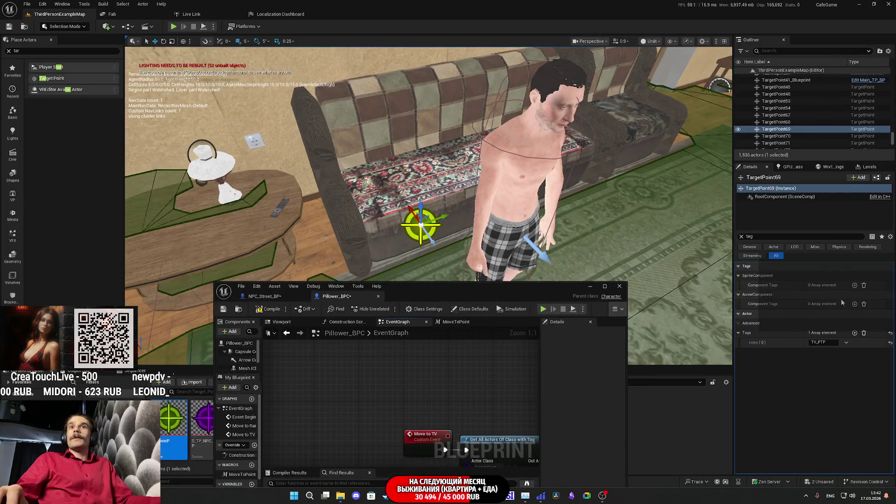
{"action": "left_click", "coordinate": [821, 342]}
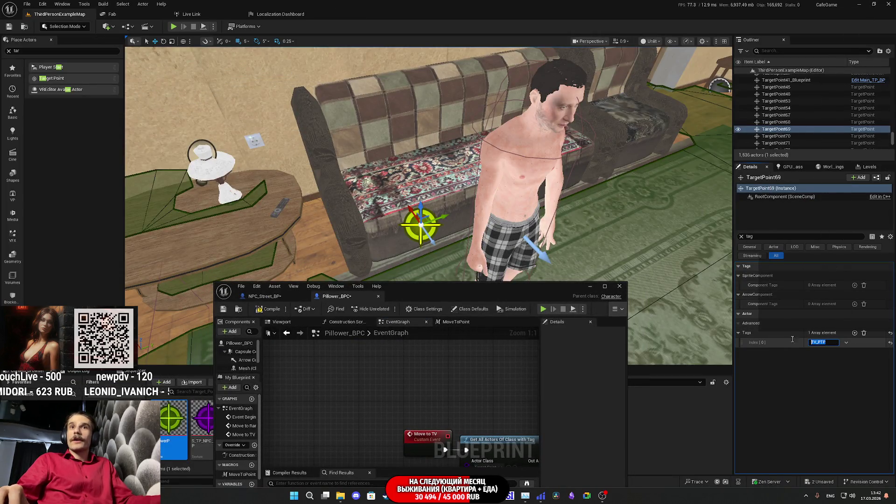
{"action": "double_click", "coordinate": [544, 288]}
{"action": "left_click", "coordinate": [344, 199]}
{"action": "type", "text": "TV_PTP"}
{"action": "left_click", "coordinate": [396, 226]}
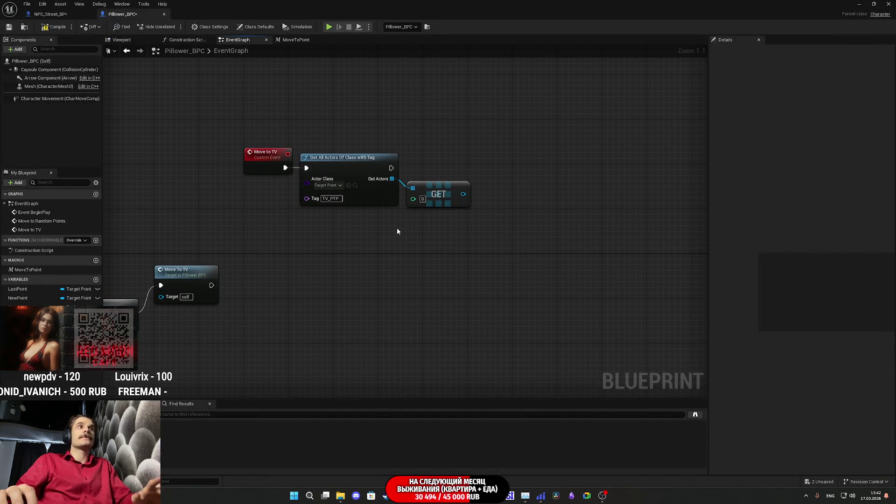
{"action": "left_click", "coordinate": [339, 199]}
Add a SET LastPoint node after the actor search, fed by the GET result.
{"action": "left_click", "coordinate": [457, 225]}
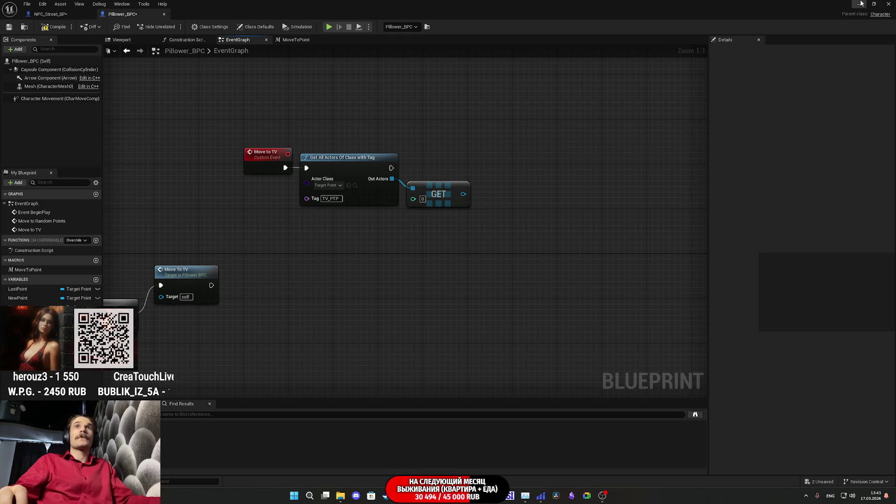
{"action": "mouse_move", "coordinate": [447, 200]}
{"action": "left_mouse_down"}
{"action": "mouse_move", "coordinate": [602, 192]}
{"action": "mouse_move", "coordinate": [165, 276]}
{"action": "left_mouse_up"}
{"action": "mouse_move", "coordinate": [509, 255]}
{"action": "left_mouse_down"}
{"action": "mouse_move", "coordinate": [592, 255]}
{"action": "mouse_move", "coordinate": [448, 256]}
{"action": "mouse_move", "coordinate": [32, 305]}
{"action": "mouse_move", "coordinate": [760, 198]}
{"action": "mouse_move", "coordinate": [497, 239]}
{"action": "left_mouse_up"}
{"action": "left_click", "coordinate": [664, 234]}
{"action": "mouse_move", "coordinate": [494, 154]}
{"action": "left_mouse_down"}
{"action": "mouse_move", "coordinate": [477, 221]}
{"action": "mouse_move", "coordinate": [609, 151]}
{"action": "left_mouse_up"}
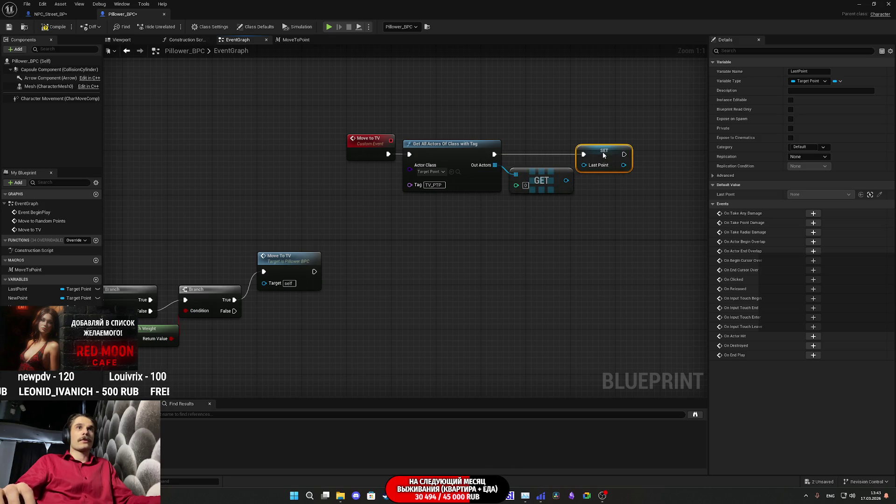
{"action": "left_click_drag", "start_coordinate": [565, 180], "coordinate": [598, 167]}
{"action": "left_click", "coordinate": [592, 215]}
{"action": "left_click_drag", "start_coordinate": [592, 215], "coordinate": [475, 199]}
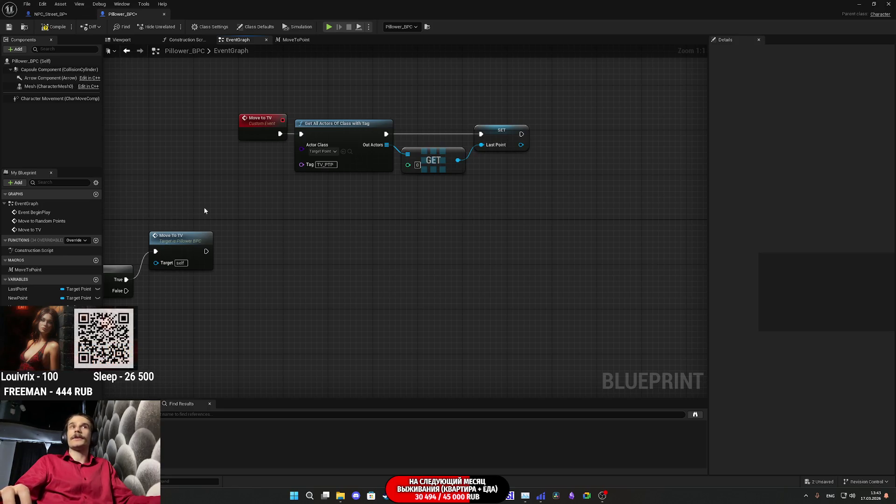
Paste a copy of the Move to Point node to run after the LastPoint setter.
{"action": "mouse_move", "coordinate": [299, 210]}
{"action": "left_mouse_down"}
{"action": "mouse_move", "coordinate": [294, 220]}
{"action": "mouse_move", "coordinate": [177, 236]}
{"action": "mouse_move", "coordinate": [505, 228]}
{"action": "mouse_move", "coordinate": [324, 227]}
{"action": "mouse_move", "coordinate": [515, 186]}
{"action": "mouse_move", "coordinate": [311, 185]}
{"action": "left_mouse_up"}
{"action": "left_click", "coordinate": [532, 187]}
{"action": "mouse_move", "coordinate": [573, 161]}
{"action": "left_mouse_down"}
{"action": "mouse_move", "coordinate": [335, 175]}
{"action": "mouse_move", "coordinate": [420, 326]}
{"action": "left_mouse_up"}
{"action": "mouse_move", "coordinate": [561, 128]}
{"action": "left_mouse_down"}
{"action": "mouse_move", "coordinate": [441, 189]}
{"action": "mouse_move", "coordinate": [367, 146]}
{"action": "left_mouse_up"}
{"action": "key", "text": "ctrl+v"}
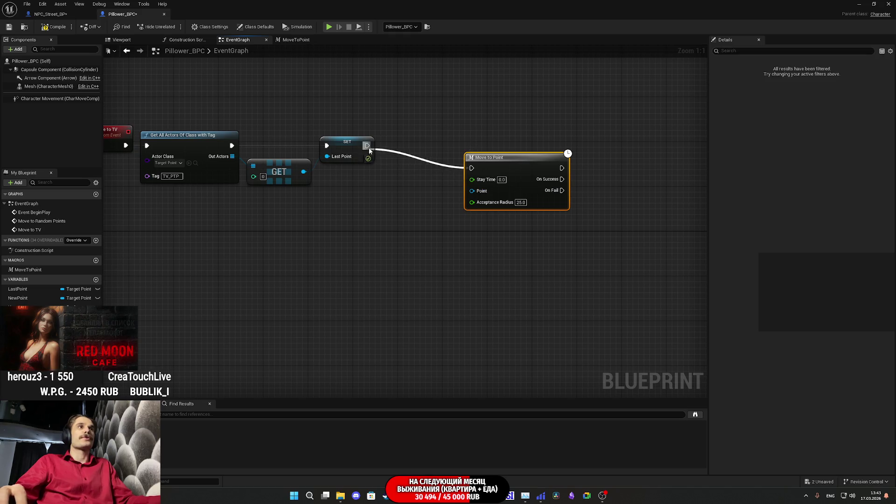
{"action": "left_click_drag", "start_coordinate": [504, 169], "coordinate": [426, 147]}
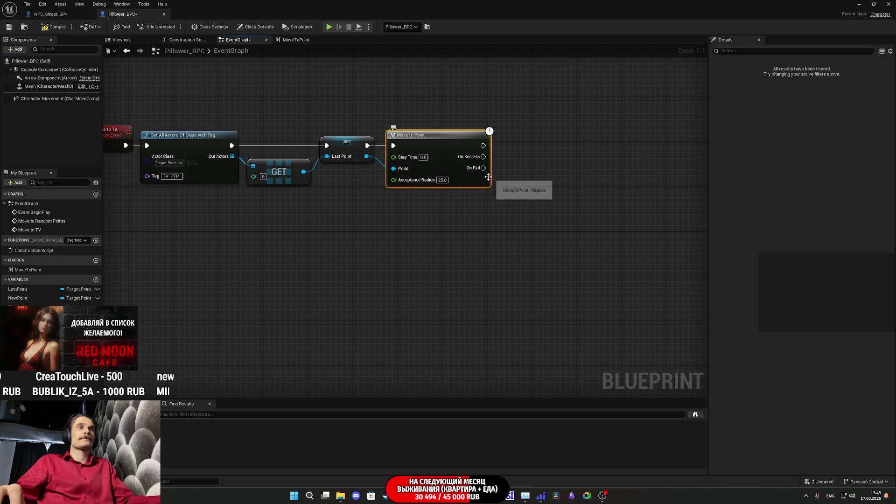
Add a brief Delay on Move to Point's On Fail output.
{"action": "mouse_move", "coordinate": [483, 168]}
{"action": "left_mouse_down"}
{"action": "mouse_move", "coordinate": [530, 184]}
{"action": "mouse_move", "coordinate": [521, 175]}
{"action": "left_mouse_up"}
{"action": "type", "text": "de"}
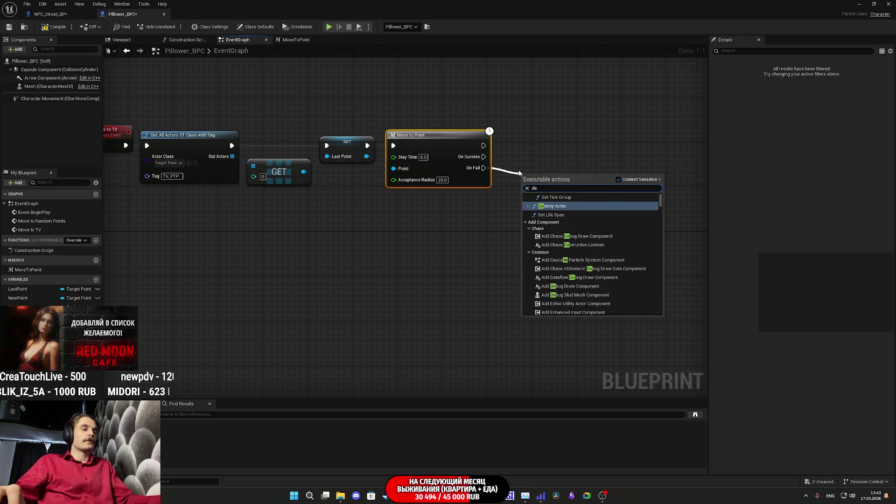
{"action": "type", "text": "la"}
{"action": "left_click", "coordinate": [570, 211]}
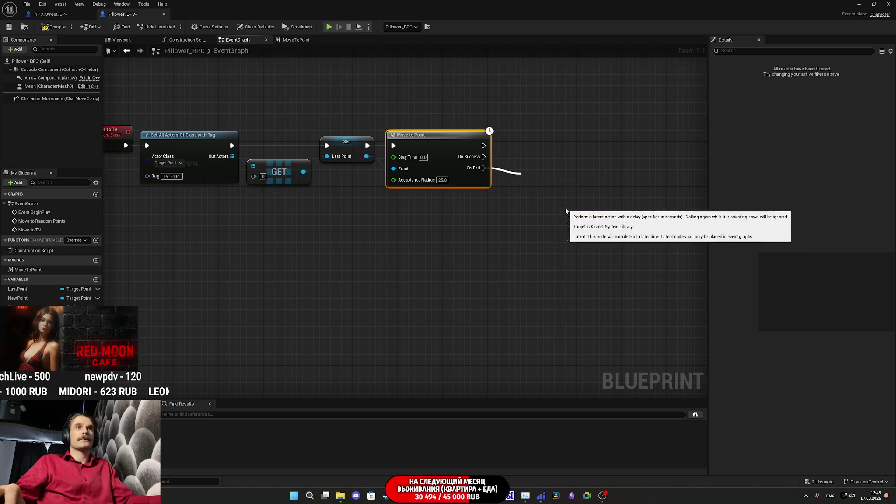
{"action": "left_click", "coordinate": [551, 196]}
{"action": "type", "text": "0.1"}
{"action": "key", "text": "Return"}
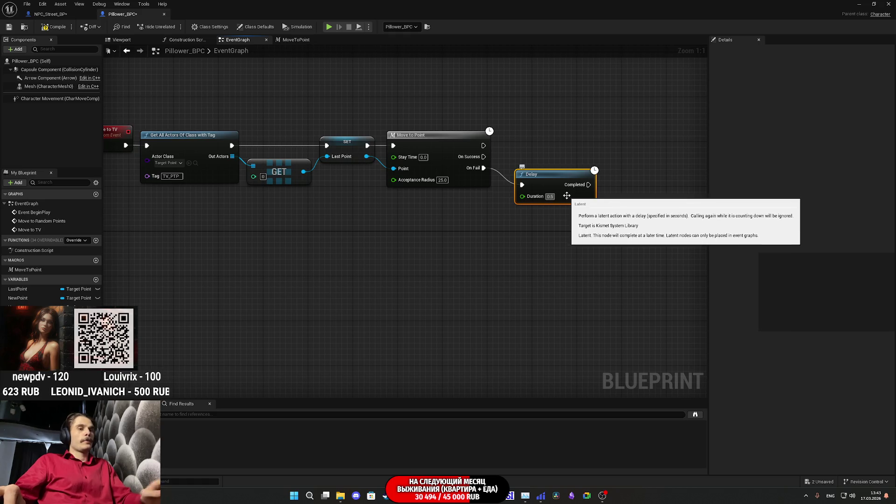
{"action": "mouse_move", "coordinate": [587, 184]}
{"action": "left_mouse_down"}
{"action": "mouse_move", "coordinate": [551, 159]}
{"action": "mouse_move", "coordinate": [393, 145]}
{"action": "left_mouse_up"}
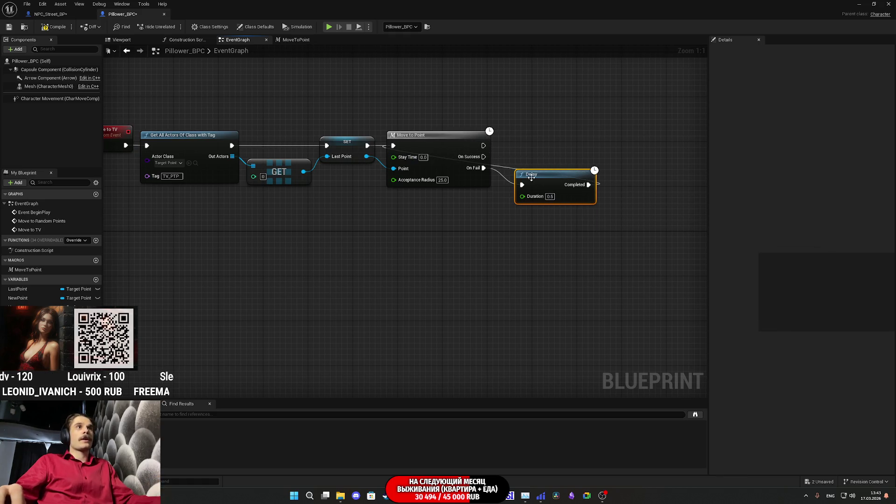
{"action": "left_click_drag", "start_coordinate": [550, 175], "coordinate": [528, 159]}
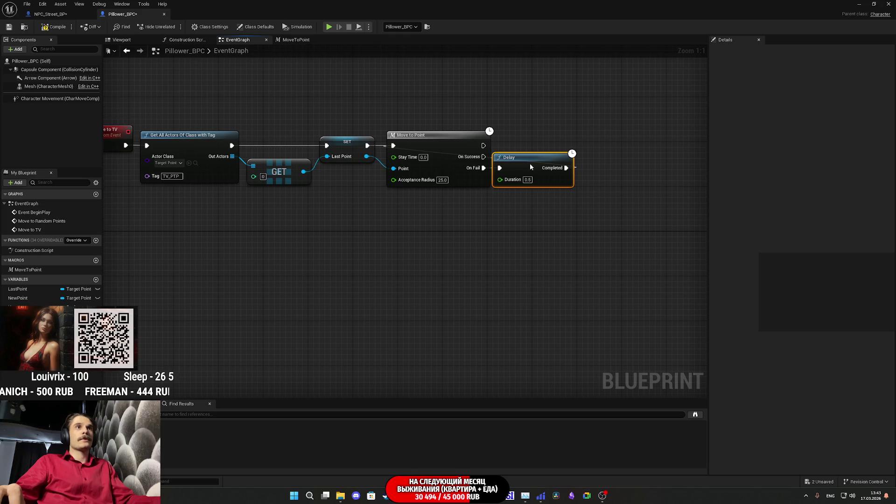
{"action": "left_click", "coordinate": [567, 216]}
{"action": "left_click_drag", "start_coordinate": [563, 218], "coordinate": [480, 233]}
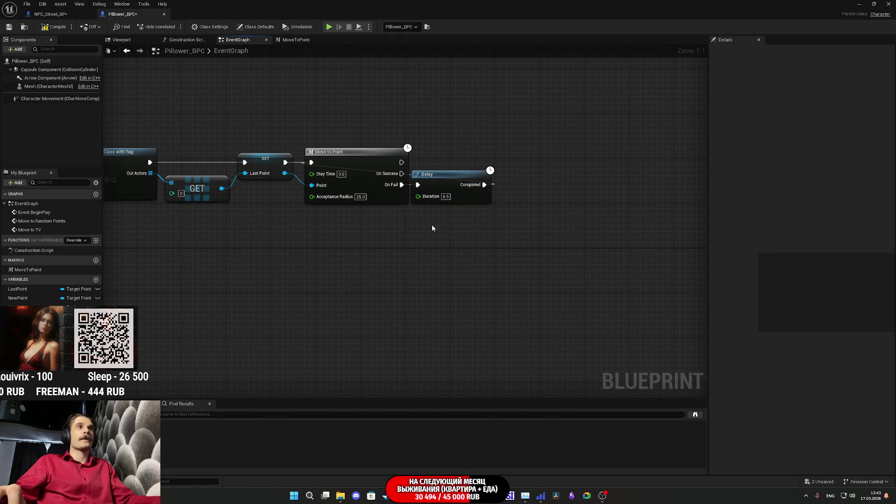
Duplicate the Set Actor Rotation, Get Actor Rotation and Self nodes into the Move to TV chain.
{"action": "left_click_drag", "start_coordinate": [389, 227], "coordinate": [386, 226]}
{"action": "left_click_drag", "start_coordinate": [317, 224], "coordinate": [445, 195]}
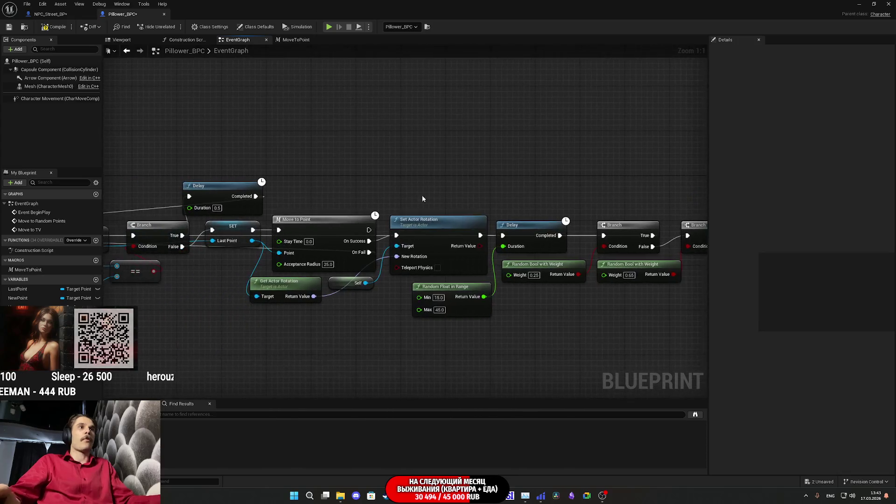
{"action": "left_click", "coordinate": [422, 220]}
{"action": "left_click", "coordinate": [297, 281], "text": "ctrl"}
{"action": "left_click", "coordinate": [345, 279], "text": "ctrl"}
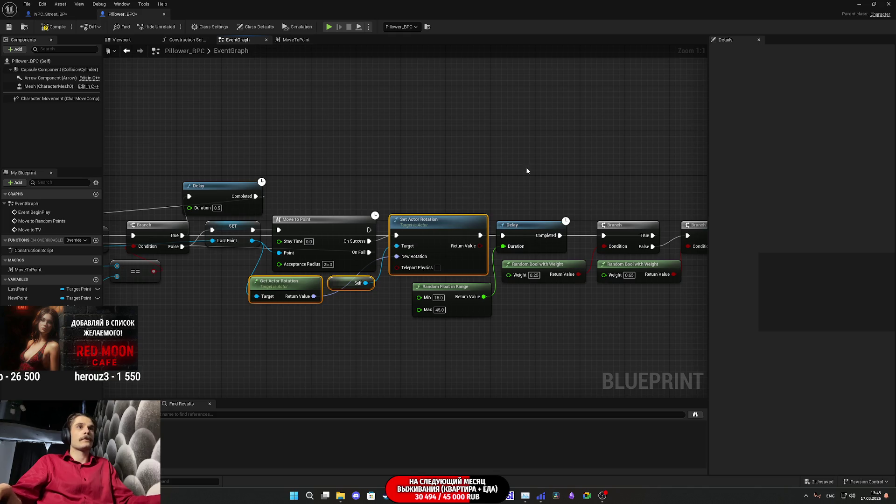
{"action": "key", "text": "ctrl+z"}
{"action": "key", "text": "ctrl+z"}
{"action": "key", "text": "ctrl+z"}
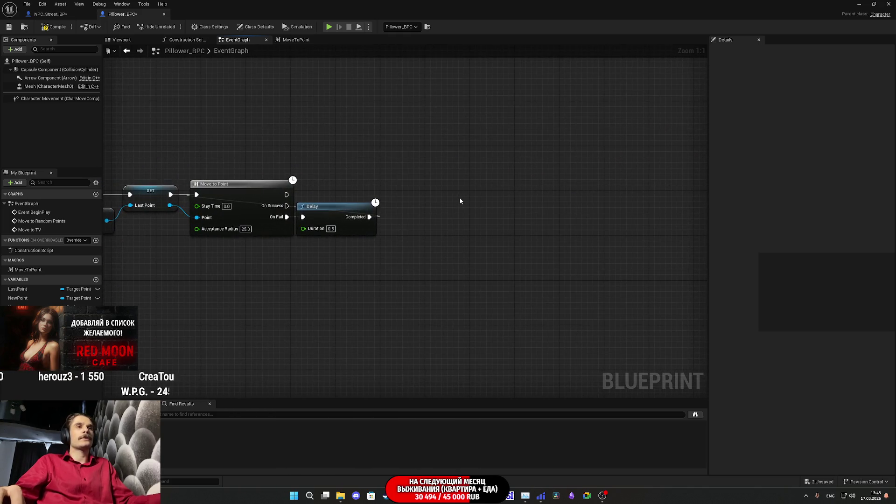
{"action": "key", "text": "ctrl+y"}
{"action": "key", "text": "ctrl+y"}
Run Set Actor Rotation after Move to Point using LastPoint's rotation, then save the blueprint.
{"action": "mouse_move", "coordinate": [286, 195]}
{"action": "left_mouse_down"}
{"action": "mouse_move", "coordinate": [493, 227]}
{"action": "mouse_move", "coordinate": [505, 202]}
{"action": "mouse_move", "coordinate": [427, 196]}
{"action": "left_mouse_up"}
{"action": "left_click", "coordinate": [375, 275]}
{"action": "left_click_drag", "start_coordinate": [376, 275], "coordinate": [266, 285]}
{"action": "left_click_drag", "start_coordinate": [436, 283], "coordinate": [361, 188]}
{"action": "mouse_move", "coordinate": [483, 277]}
{"action": "left_mouse_down"}
{"action": "mouse_move", "coordinate": [381, 286]}
{"action": "mouse_move", "coordinate": [351, 247]}
{"action": "left_mouse_up"}
{"action": "mouse_move", "coordinate": [525, 272]}
{"action": "left_mouse_down"}
{"action": "mouse_move", "coordinate": [443, 259]}
{"action": "mouse_move", "coordinate": [430, 244]}
{"action": "left_mouse_up"}
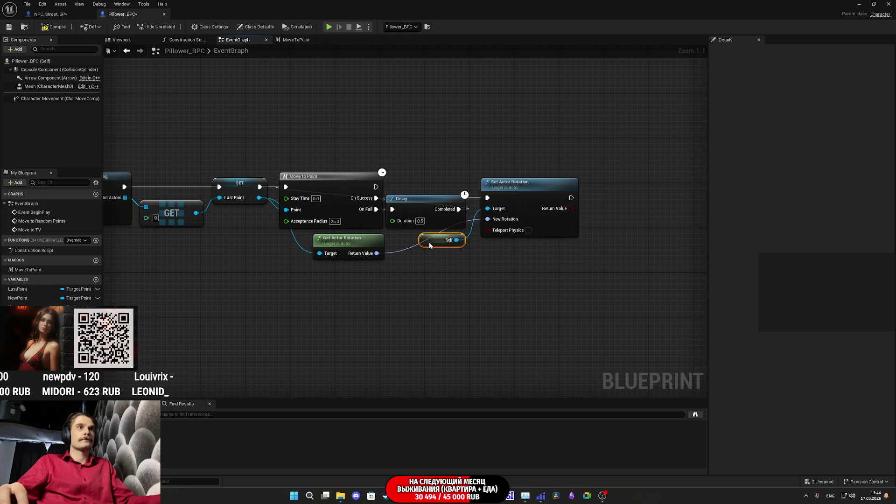
{"action": "left_click_drag", "start_coordinate": [536, 295], "coordinate": [432, 306]}
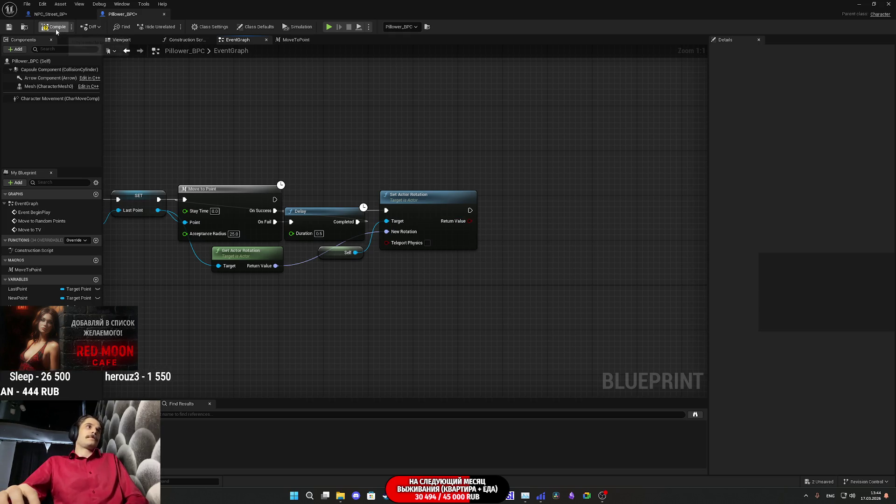
{"action": "left_click", "coordinate": [12, 29]}
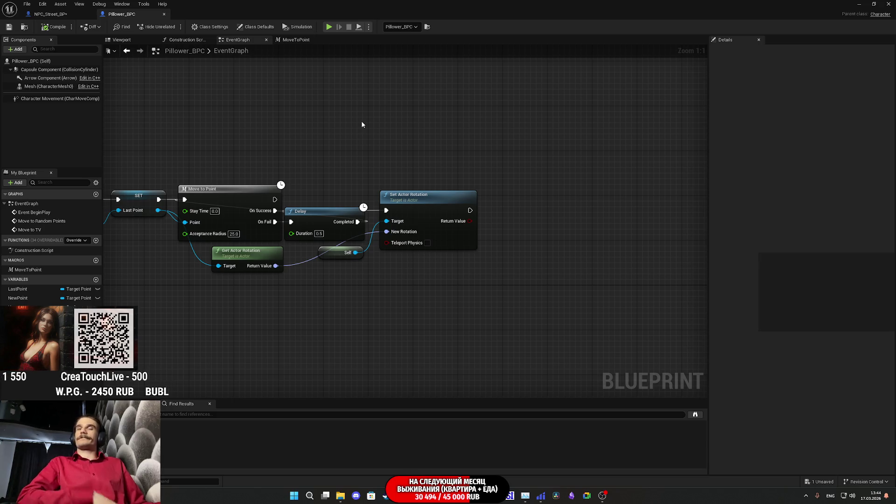
{"action": "left_click", "coordinate": [443, 165]}
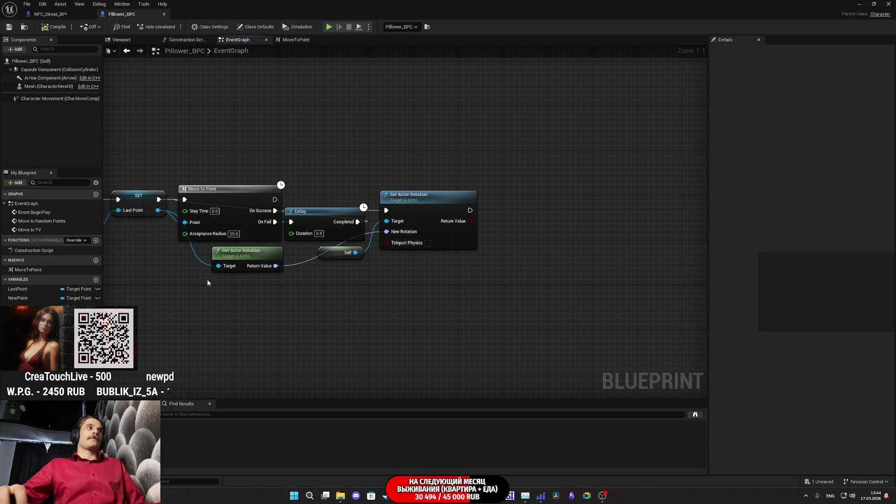
Create a Boolean variable named Sit and set it after the rotation step.
{"action": "left_click", "coordinate": [95, 279]}
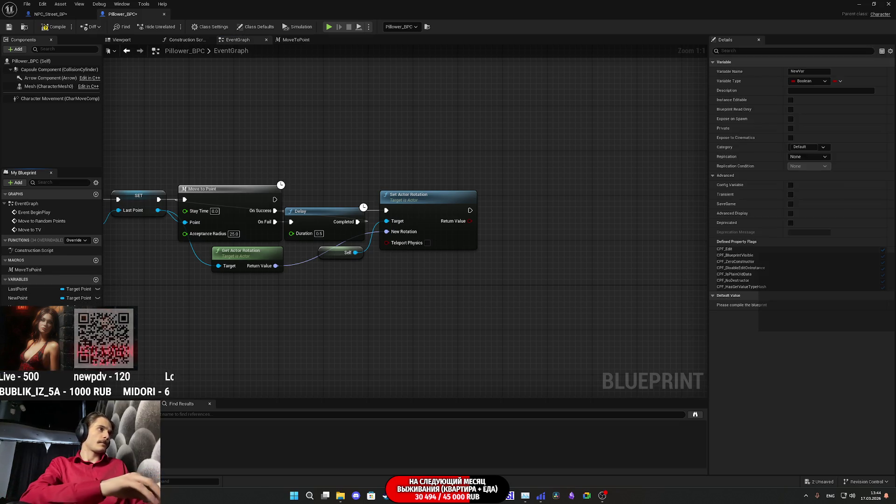
{"action": "type", "text": "Sit"}
{"action": "key", "text": "Return"}
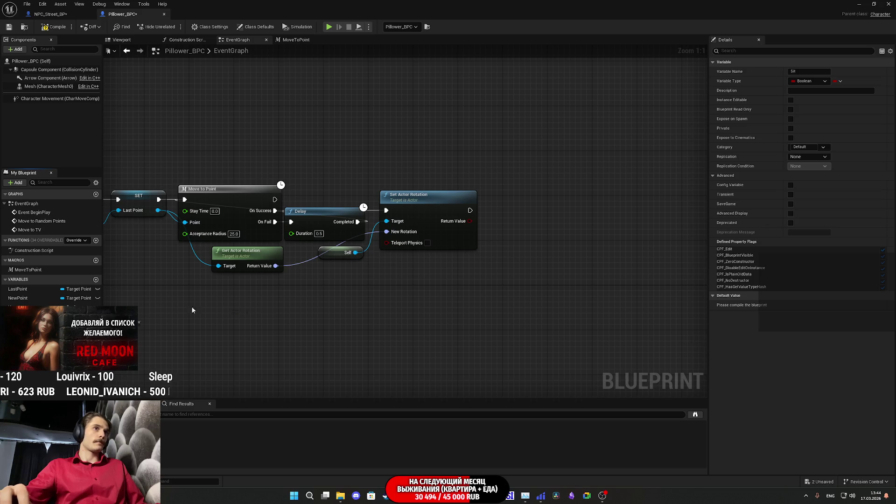
{"action": "left_click_drag", "start_coordinate": [471, 212], "coordinate": [471, 211]}
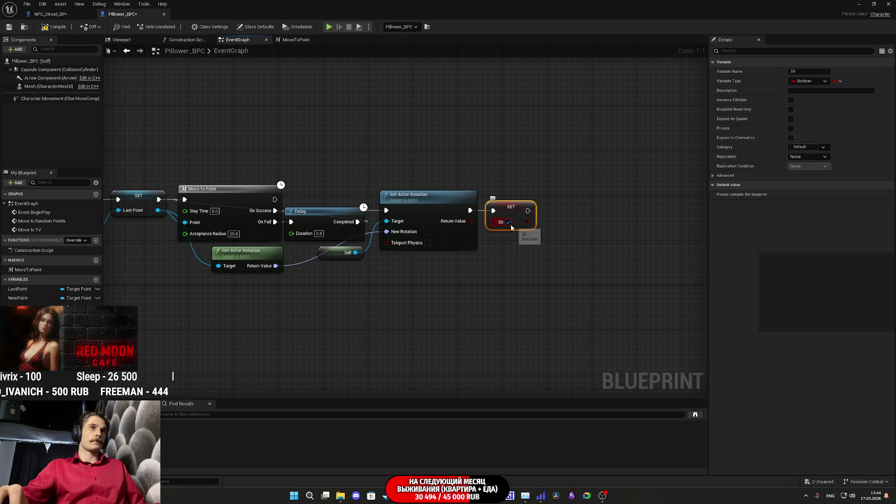
{"action": "left_click_drag", "start_coordinate": [492, 259], "coordinate": [639, 258]}
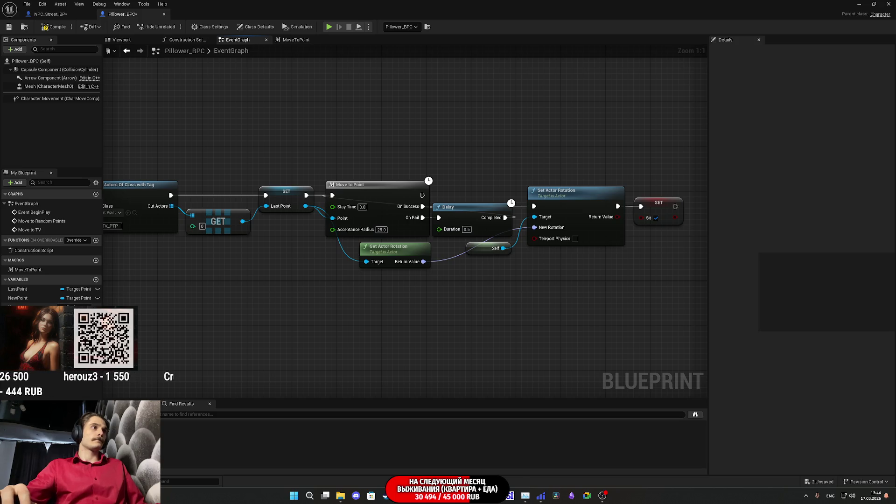
Rename the Have variable to Have_Beer and save the blueprint.
{"action": "left_click", "coordinate": [69, 306]}
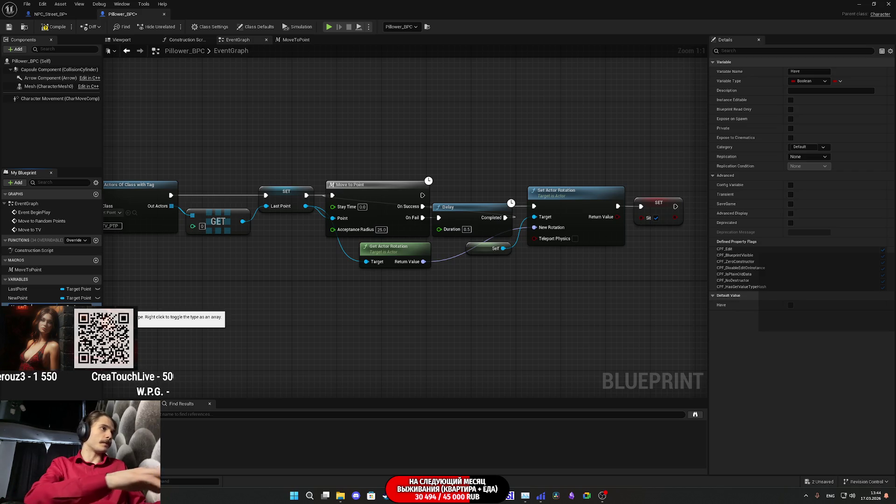
{"action": "type", "text": "_Beer"}
{"action": "key", "text": "Return"}
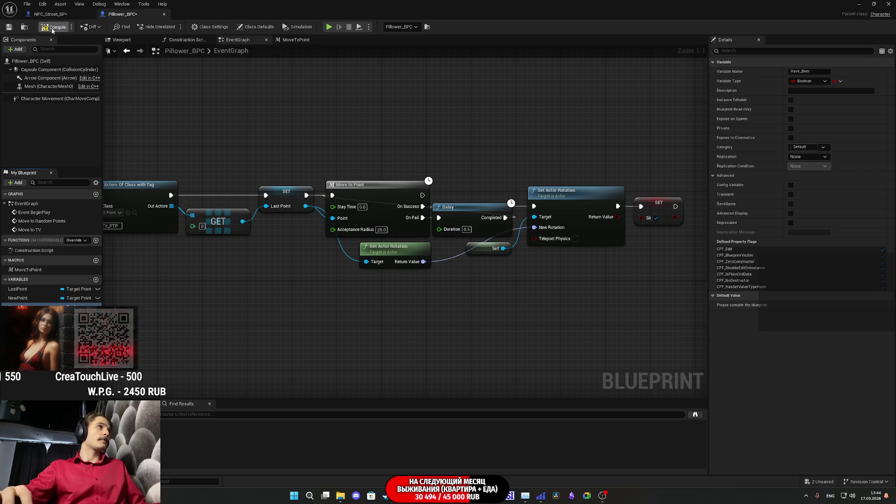
{"action": "left_click", "coordinate": [9, 28]}
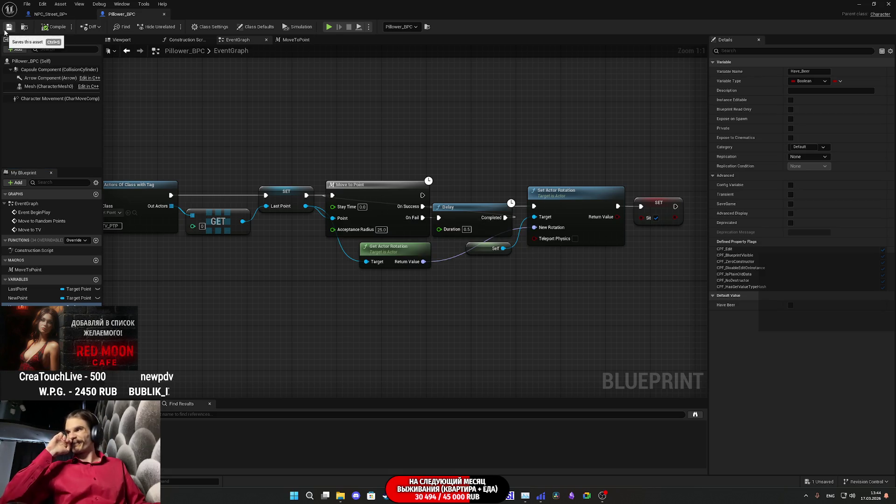
Add a Delay node after the SET Sit node, discarding a mistaken Retriggerable Delay.
{"action": "left_click_drag", "start_coordinate": [634, 296], "coordinate": [475, 317]}
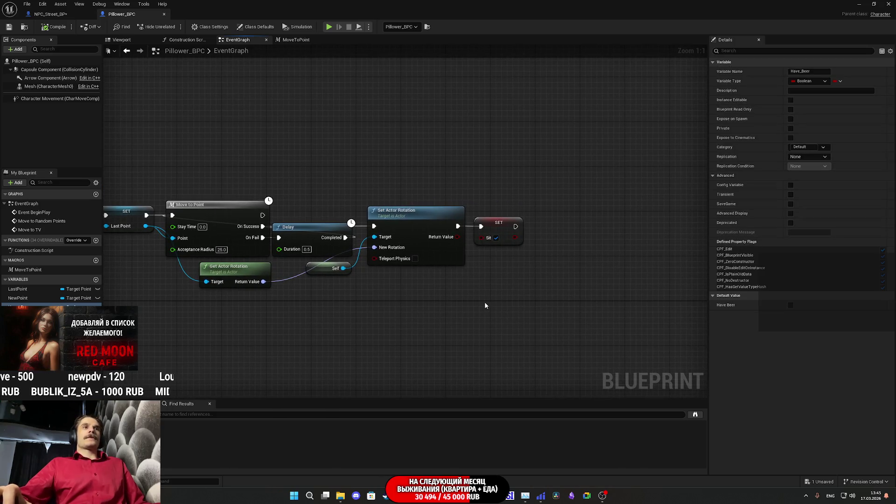
{"action": "left_click_drag", "start_coordinate": [510, 292], "coordinate": [490, 294]}
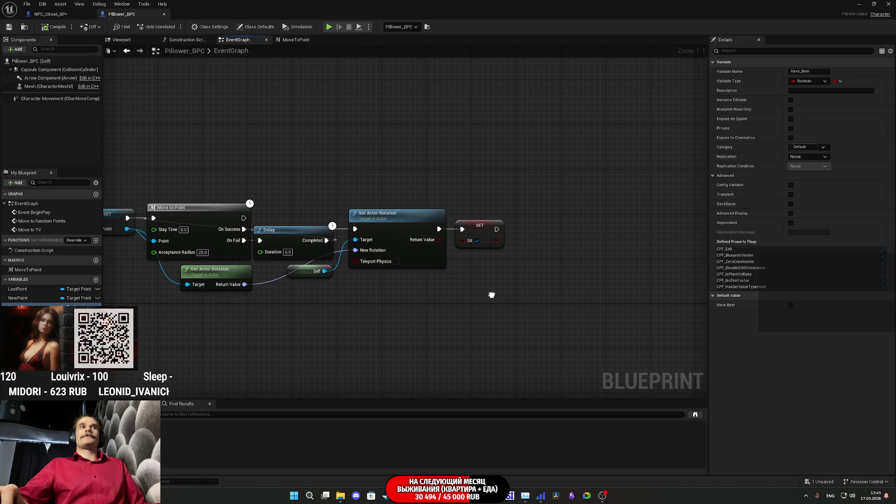
{"action": "left_click_drag", "start_coordinate": [497, 229], "coordinate": [532, 243]}
{"action": "type", "text": "dela"}
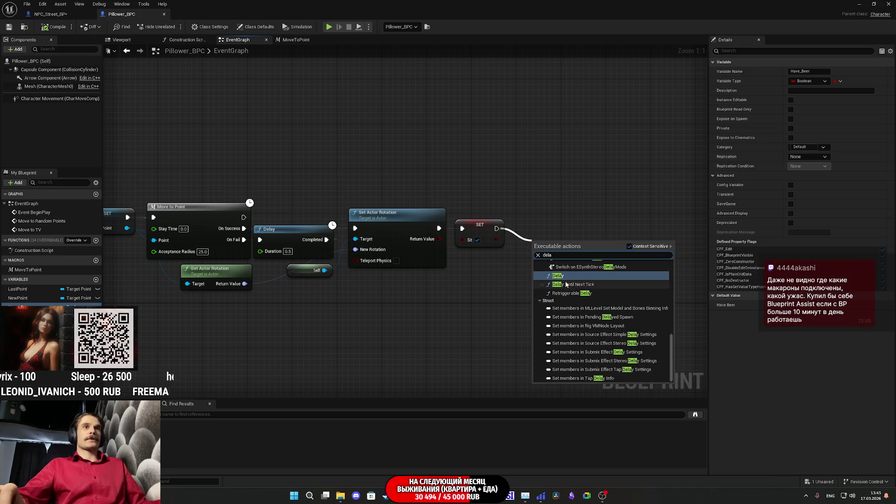
{"action": "left_click", "coordinate": [575, 292]}
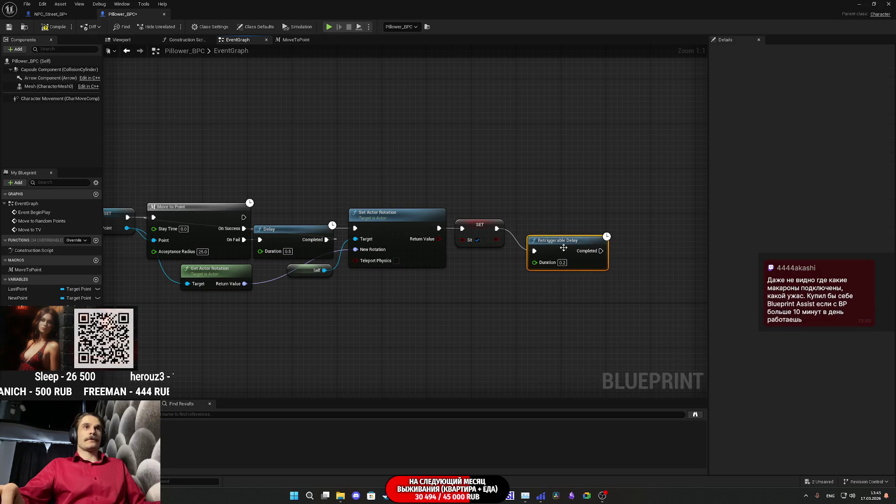
{"action": "key", "text": "Delete"}
{"action": "mouse_move", "coordinate": [496, 228]}
{"action": "left_mouse_down"}
{"action": "mouse_move", "coordinate": [551, 243]}
{"action": "mouse_move", "coordinate": [531, 243]}
{"action": "left_mouse_up"}
{"action": "type", "text": "dee"}
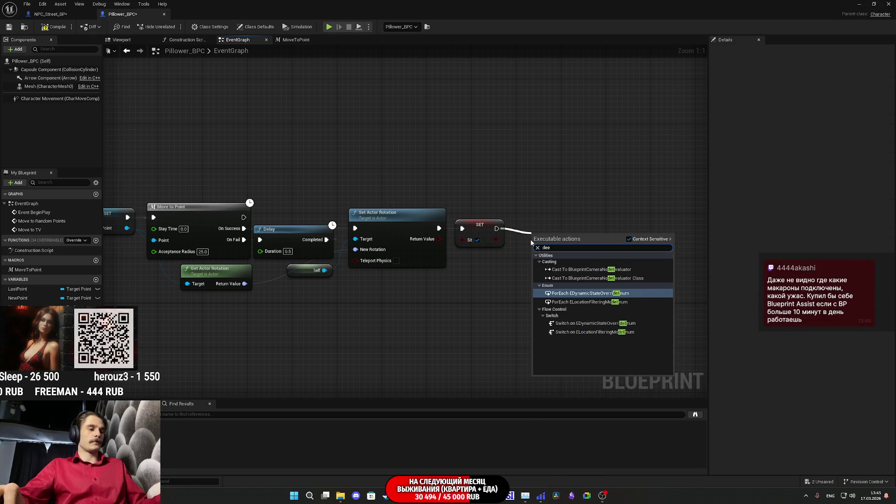
{"action": "key", "text": "BackSpace"}
{"action": "type", "text": "la"}
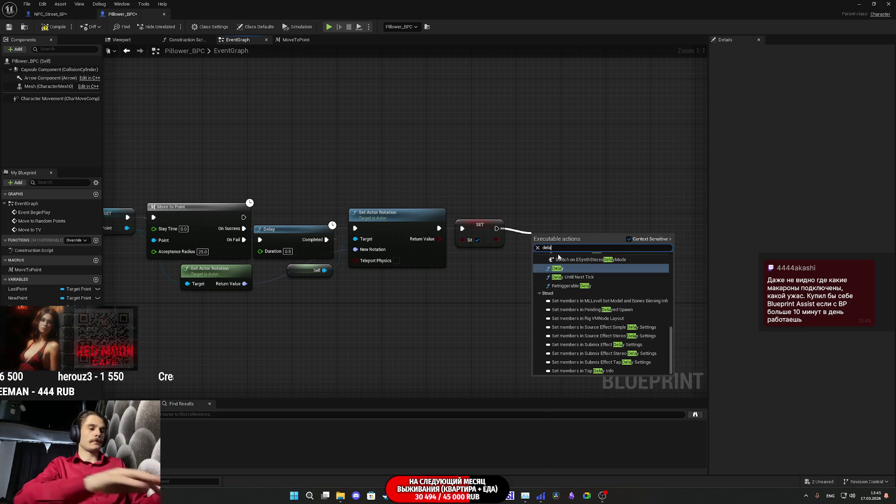
{"action": "left_click", "coordinate": [557, 268]}
Drive the Delay's Duration with Random Float in Range, Min 120 and Max 180.
{"action": "mouse_move", "coordinate": [564, 248]}
{"action": "left_mouse_down"}
{"action": "mouse_move", "coordinate": [552, 232]}
{"action": "mouse_move", "coordinate": [508, 279]}
{"action": "left_mouse_up"}
{"action": "type", "text": "random float"}
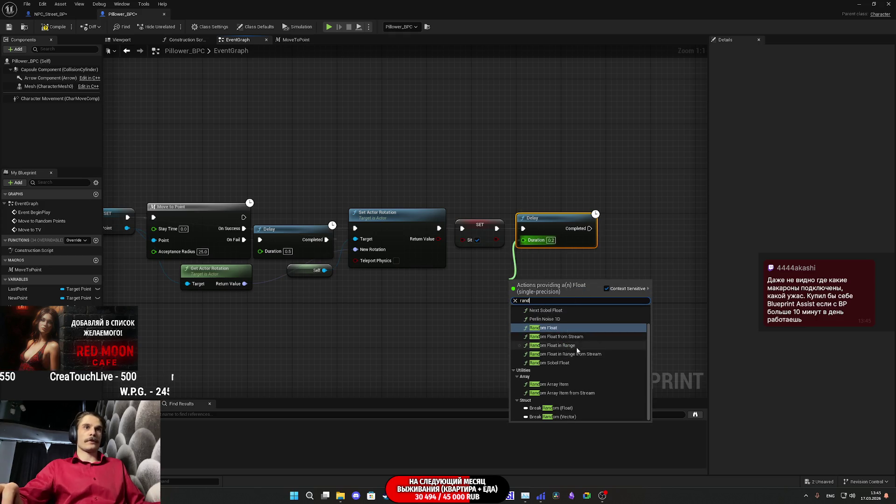
{"action": "key", "text": "Return"}
{"action": "left_click", "coordinate": [519, 291]}
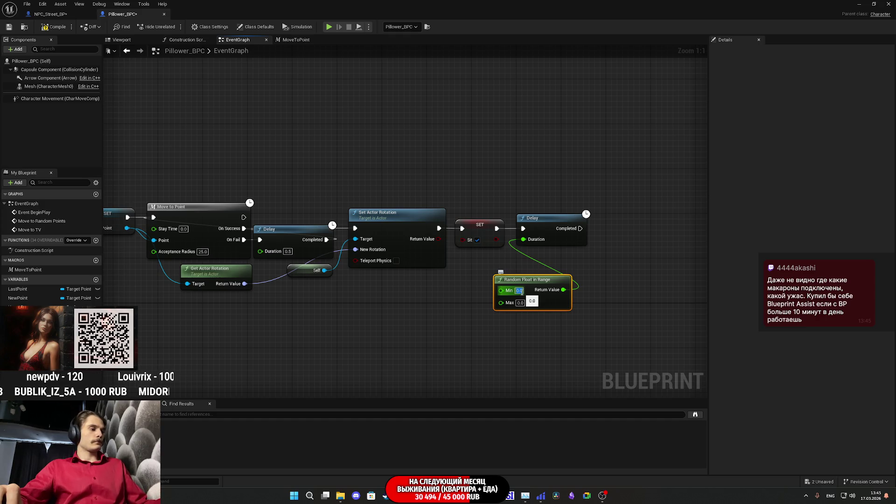
{"action": "type", "text": "0"}
{"action": "left_click", "coordinate": [519, 303]}
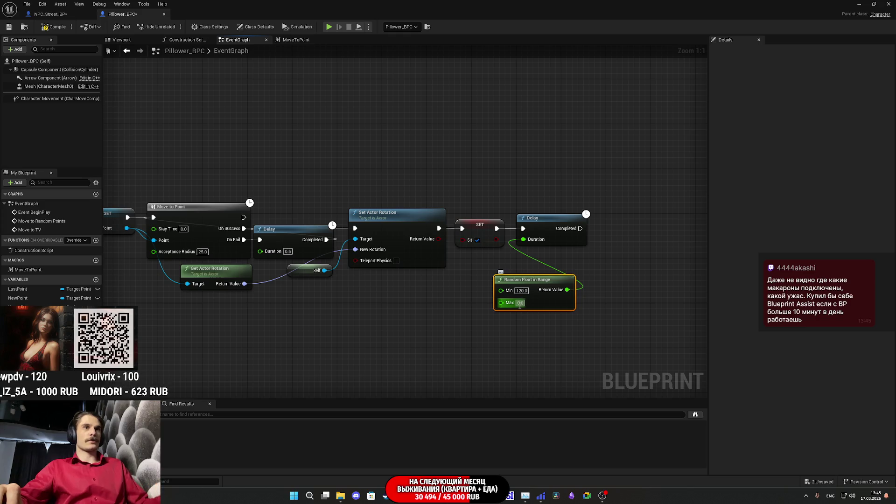
{"action": "key", "text": "Return"}
{"action": "mouse_move", "coordinate": [562, 309]}
{"action": "left_mouse_down"}
{"action": "mouse_move", "coordinate": [482, 306]}
{"action": "mouse_move", "coordinate": [491, 203]}
{"action": "left_mouse_up"}
{"action": "left_click", "coordinate": [546, 278]}
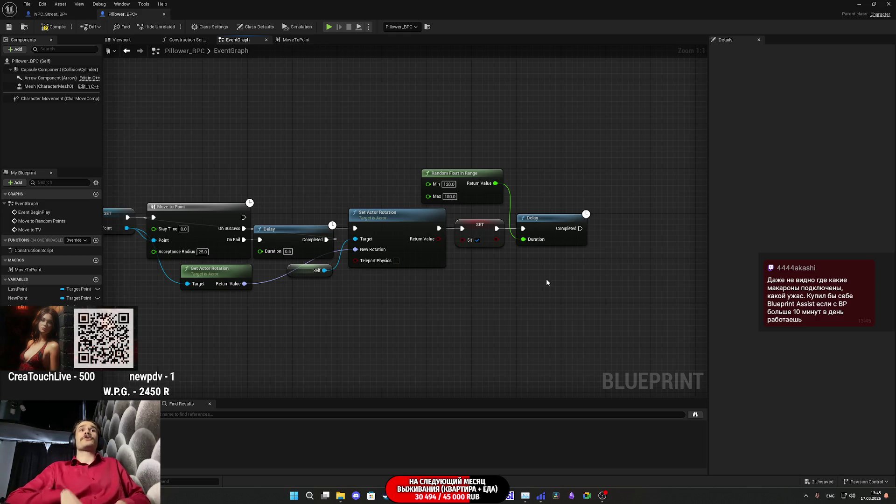
Copy the SET Sit node after Delay Completed, with Sit unchecked to false.
{"action": "mouse_move", "coordinate": [562, 276]}
{"action": "left_mouse_down"}
{"action": "mouse_move", "coordinate": [529, 306]}
{"action": "mouse_move", "coordinate": [526, 268]}
{"action": "left_mouse_up"}
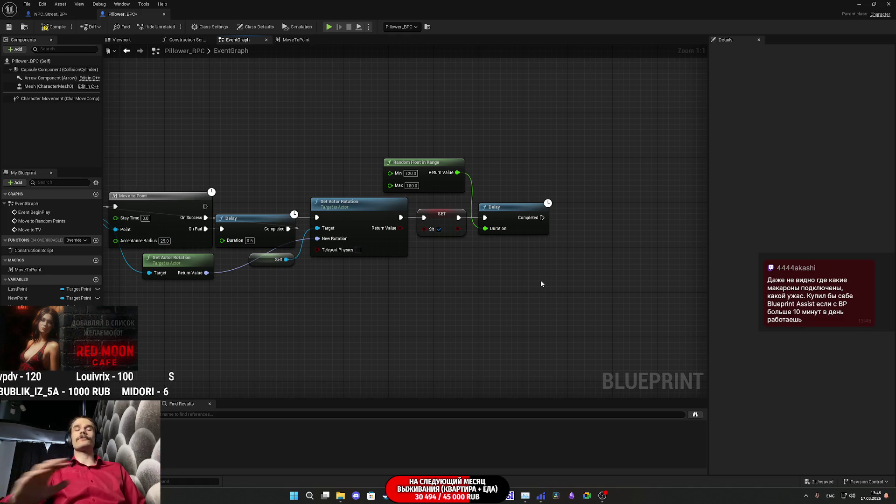
{"action": "left_click_drag", "start_coordinate": [535, 283], "coordinate": [514, 290]}
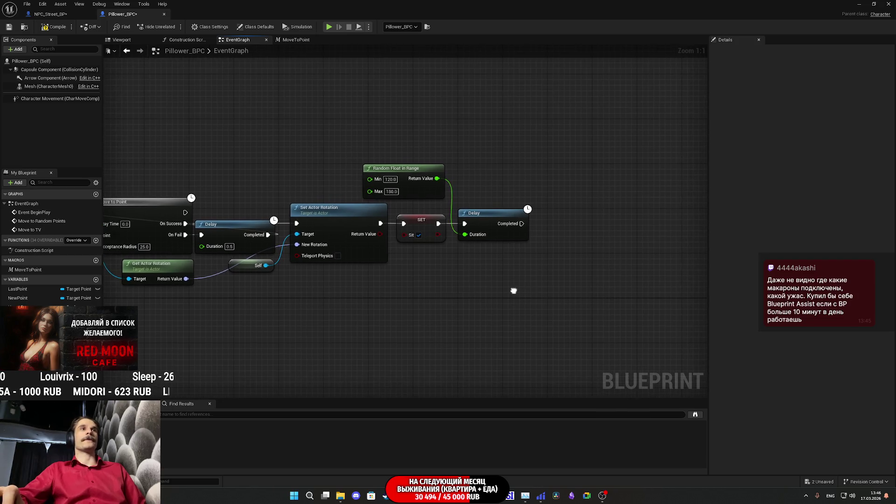
{"action": "left_click", "coordinate": [427, 222]}
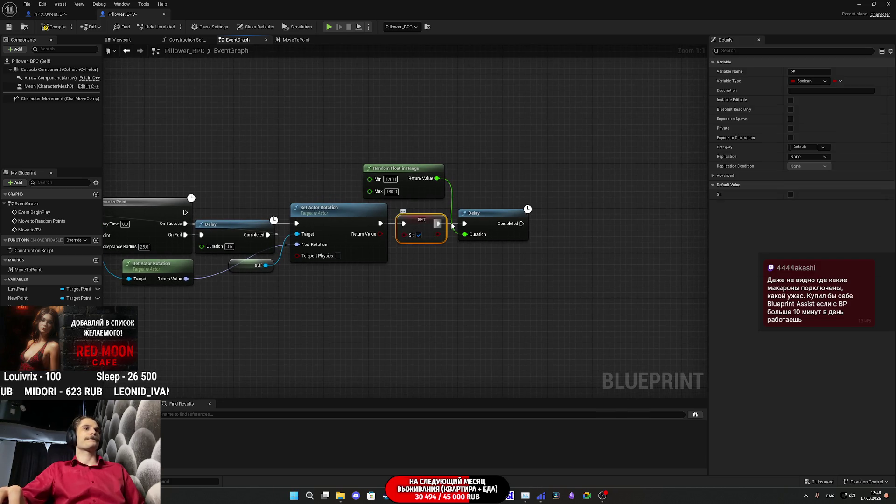
{"action": "key", "text": "ctrl+c"}
{"action": "key", "text": "ctrl+v"}
{"action": "left_click_drag", "start_coordinate": [522, 223], "coordinate": [554, 223]}
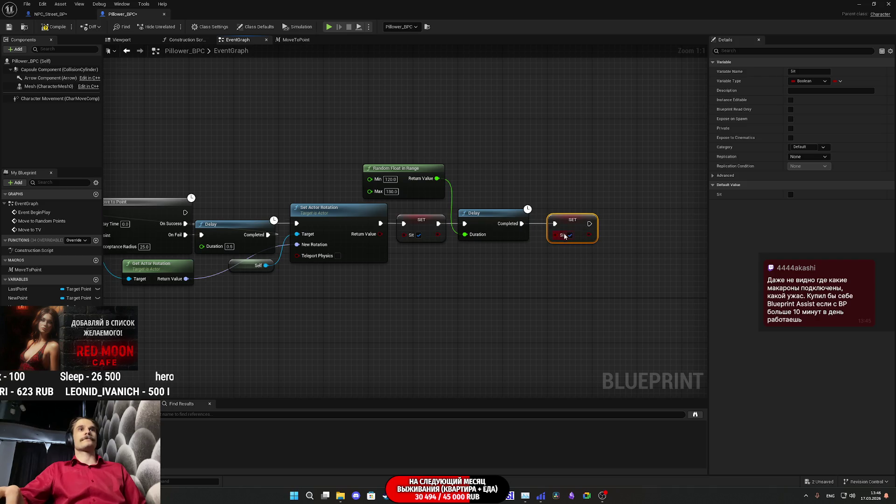
{"action": "left_click", "coordinate": [570, 235]}
Look over the finished Move to TV delay chain in the graph.
{"action": "left_click_drag", "start_coordinate": [481, 268], "coordinate": [556, 269]}
{"action": "left_click_drag", "start_coordinate": [330, 322], "coordinate": [645, 135]}
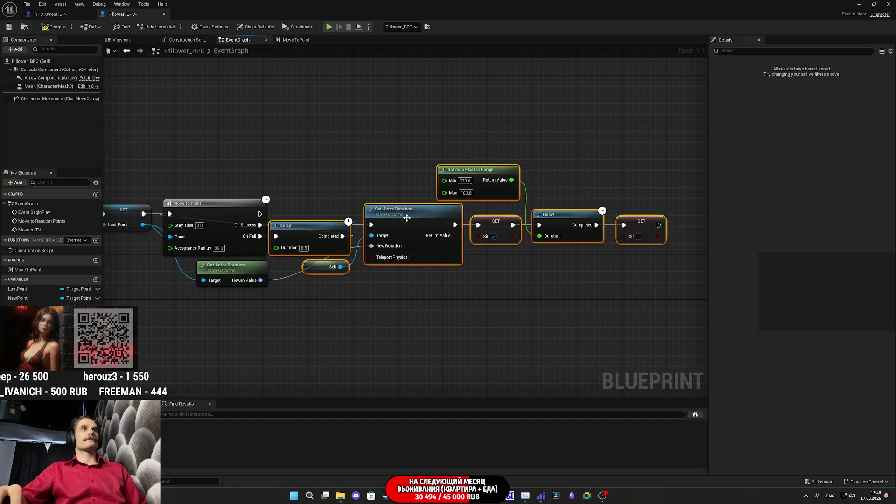
{"action": "left_click", "coordinate": [442, 310]}
{"action": "left_click_drag", "start_coordinate": [442, 309], "coordinate": [377, 320]}
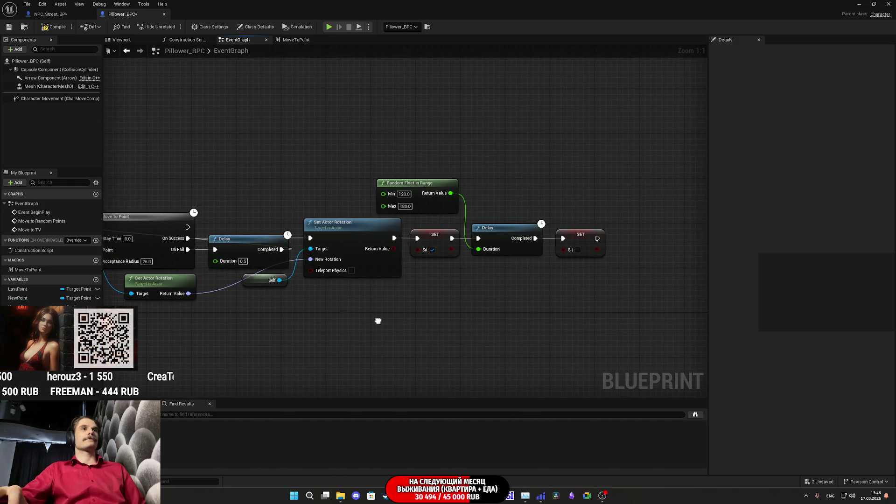
{"action": "left_click_drag", "start_coordinate": [458, 320], "coordinate": [481, 298]}
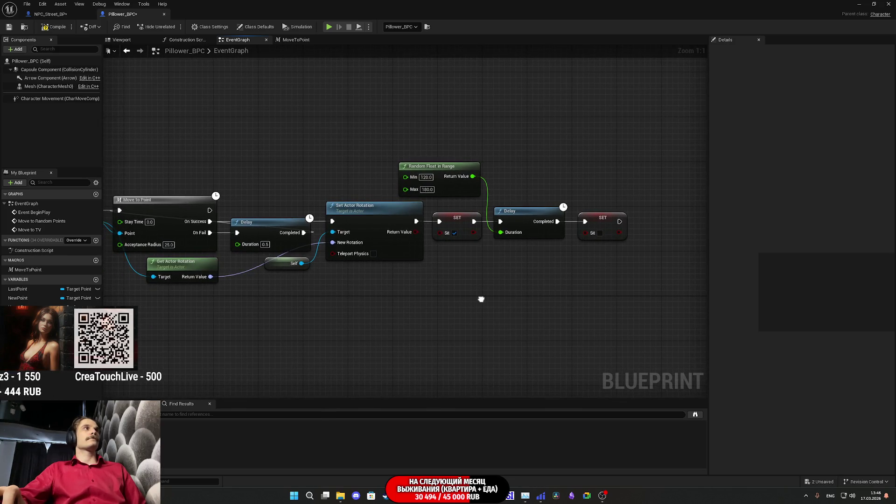
{"action": "mouse_move", "coordinate": [480, 299]}
{"action": "left_mouse_down"}
{"action": "mouse_move", "coordinate": [500, 296]}
{"action": "mouse_move", "coordinate": [442, 300]}
{"action": "mouse_move", "coordinate": [891, 273]}
{"action": "mouse_move", "coordinate": [351, 271]}
{"action": "left_mouse_up"}
{"action": "mouse_move", "coordinate": [410, 250]}
{"action": "left_mouse_down"}
{"action": "mouse_move", "coordinate": [531, 244]}
{"action": "mouse_move", "coordinate": [405, 258]}
{"action": "left_mouse_up"}
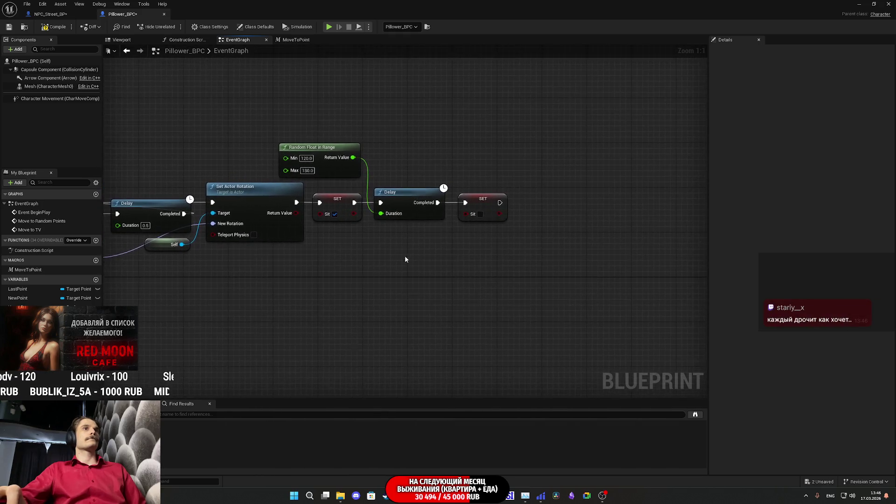
{"action": "mouse_move", "coordinate": [485, 225]}
{"action": "left_mouse_down"}
{"action": "mouse_move", "coordinate": [690, 260]}
{"action": "mouse_move", "coordinate": [320, 265]}
{"action": "mouse_move", "coordinate": [441, 264]}
{"action": "left_mouse_up"}
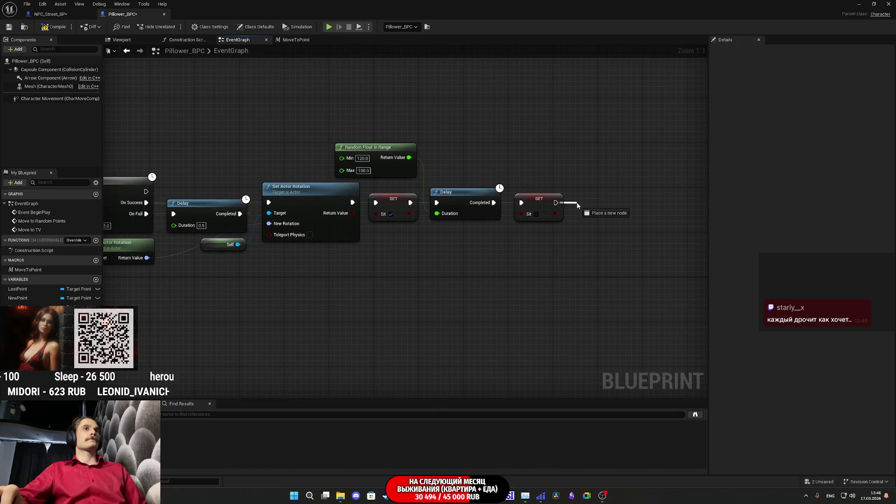
Add a Move To Random Points call after the final SET Sit node and line it up.
{"action": "left_click_drag", "start_coordinate": [577, 205], "coordinate": [577, 206]}
{"action": "type", "text": "mo"}
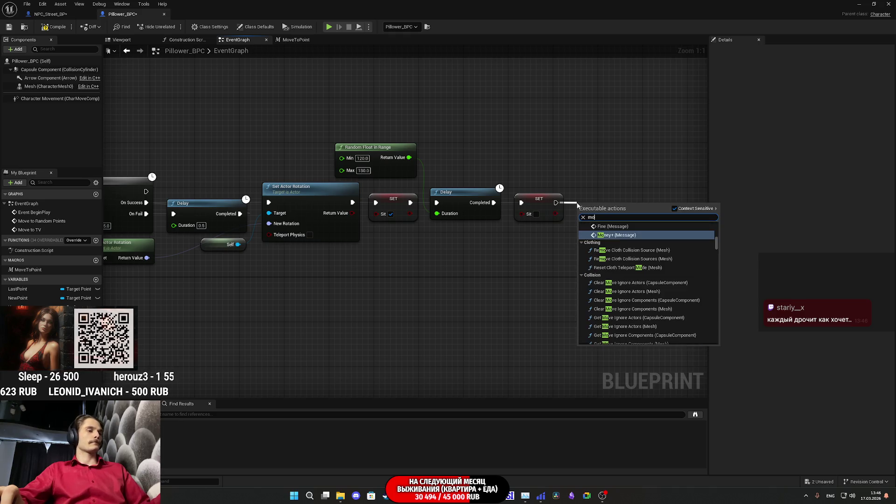
{"action": "type", "text": "ve"}
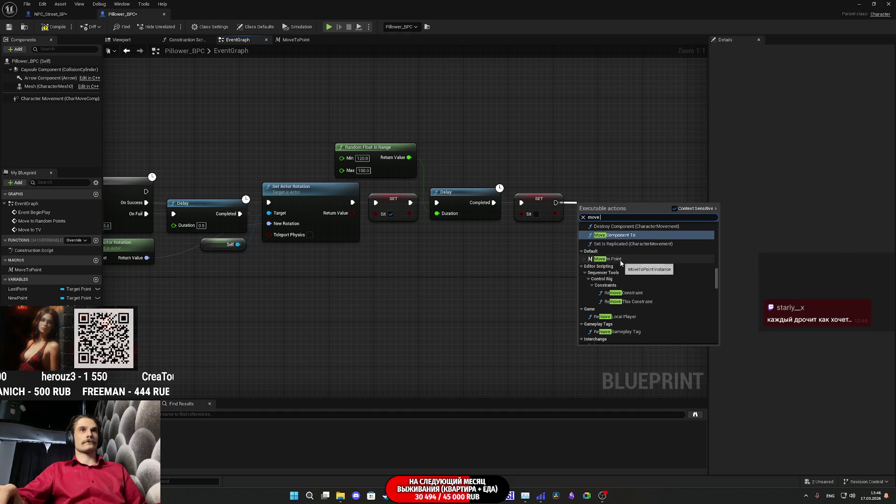
{"action": "key", "text": "BackSpace"}
{"action": "key", "text": "BackSpace"}
{"action": "key", "text": "BackSpace"}
{"action": "type", "text": "ra"}
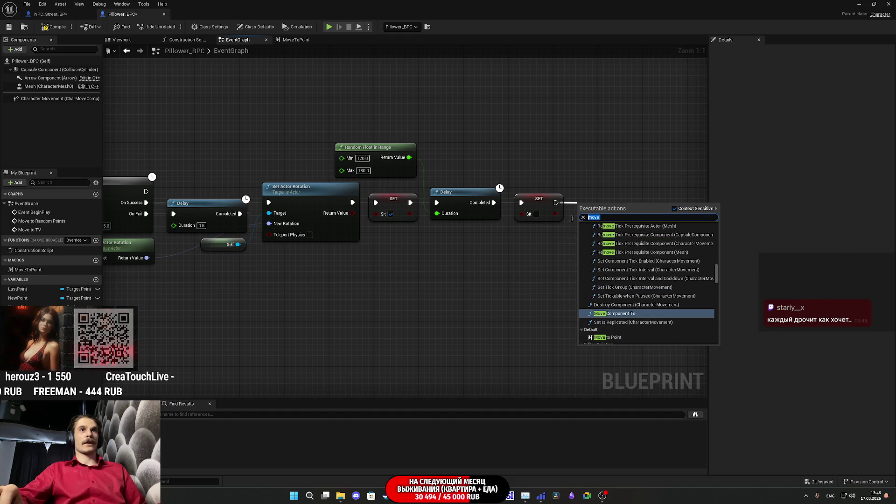
{"action": "type", "text": "ndom"}
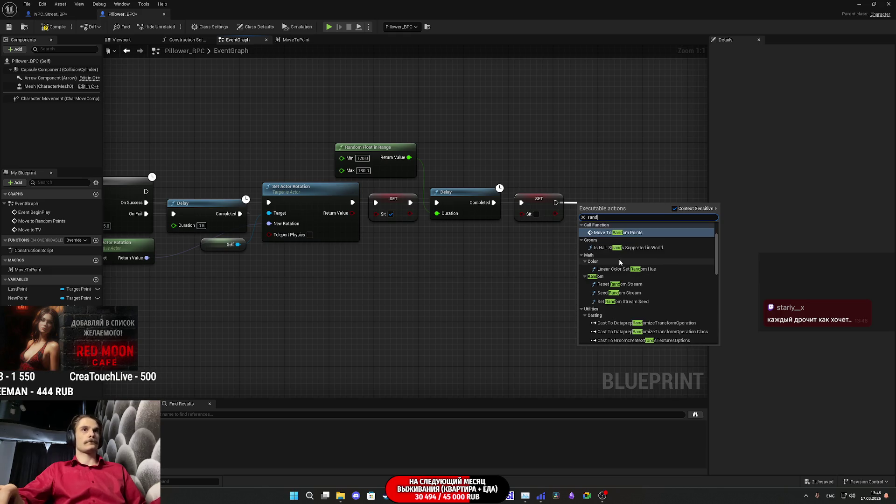
{"action": "left_click", "coordinate": [608, 230]}
{"action": "left_click_drag", "start_coordinate": [608, 214], "coordinate": [609, 192]}
{"action": "left_click", "coordinate": [567, 250]}
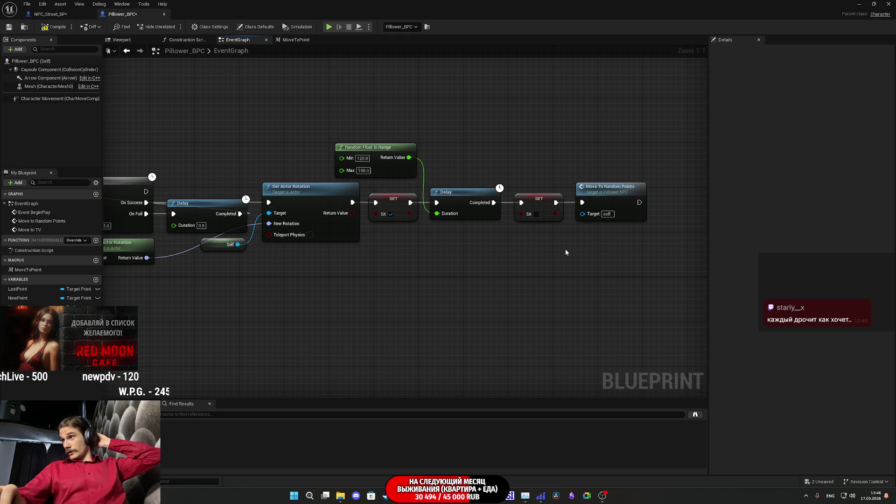
{"action": "left_click_drag", "start_coordinate": [530, 250], "coordinate": [608, 196]}
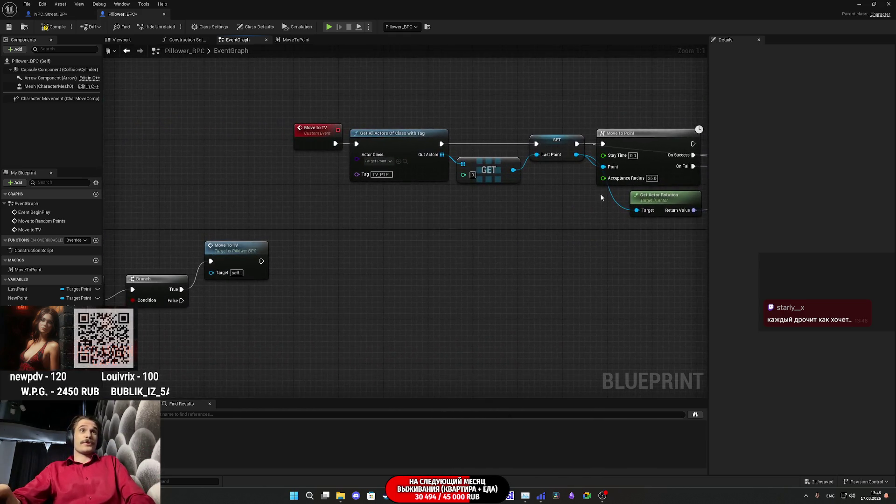
Save Pillower_BPC, check the Move to TV event and Branch, then switch to NPC_Street_BP.
{"action": "left_click_drag", "start_coordinate": [434, 158], "coordinate": [446, 142]}
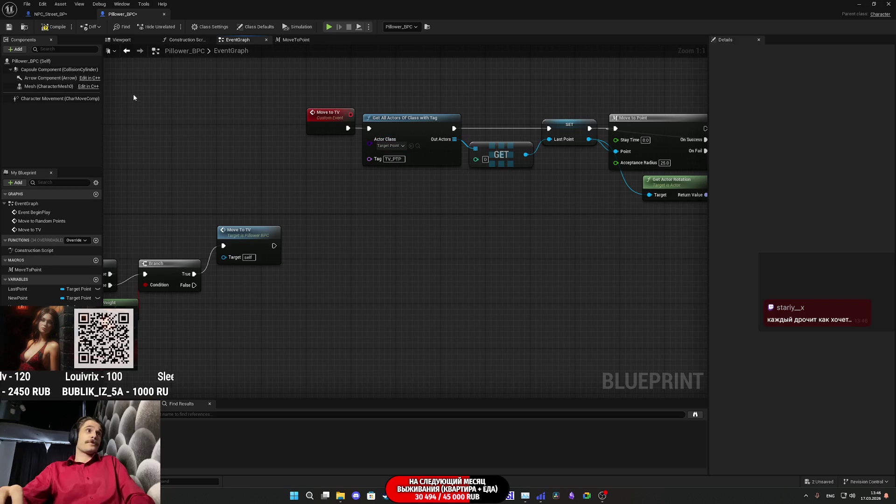
{"action": "left_click", "coordinate": [46, 28]}
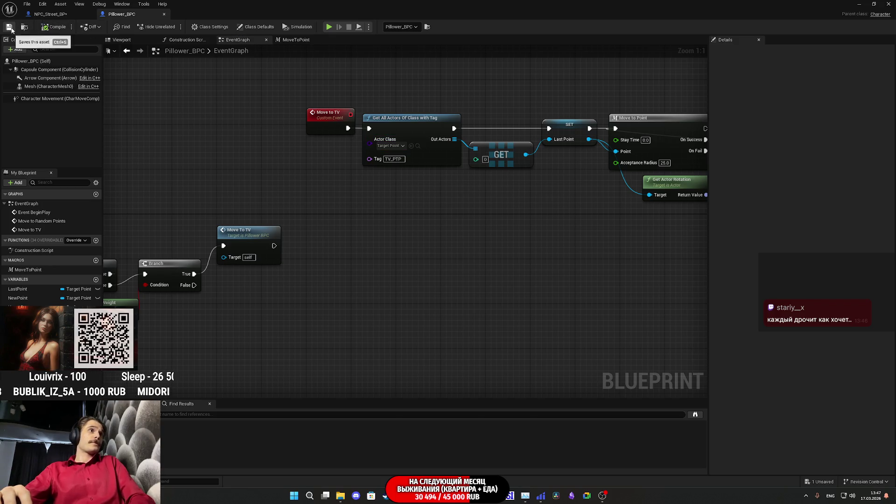
{"action": "mouse_move", "coordinate": [355, 237]}
{"action": "left_mouse_down"}
{"action": "mouse_move", "coordinate": [412, 234]}
{"action": "mouse_move", "coordinate": [103, 238]}
{"action": "left_mouse_up"}
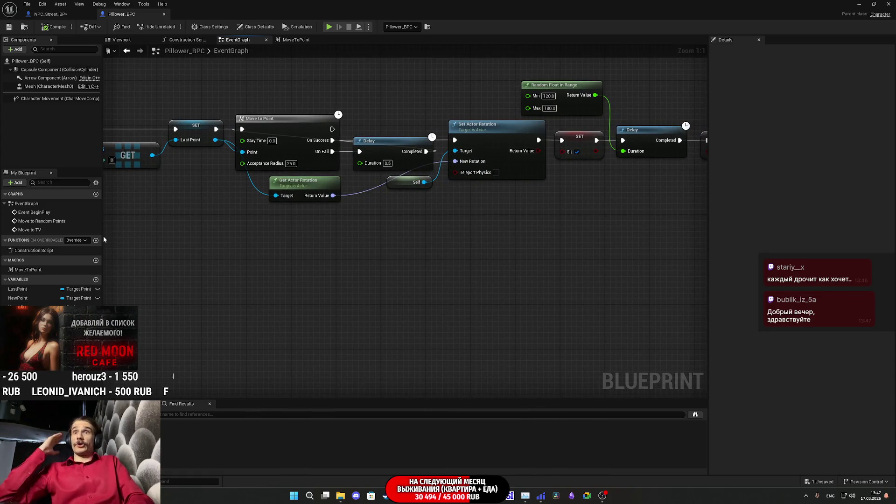
{"action": "mouse_move", "coordinate": [105, 237]}
{"action": "left_mouse_down"}
{"action": "mouse_move", "coordinate": [200, 296]}
{"action": "mouse_move", "coordinate": [488, 301]}
{"action": "left_mouse_up"}
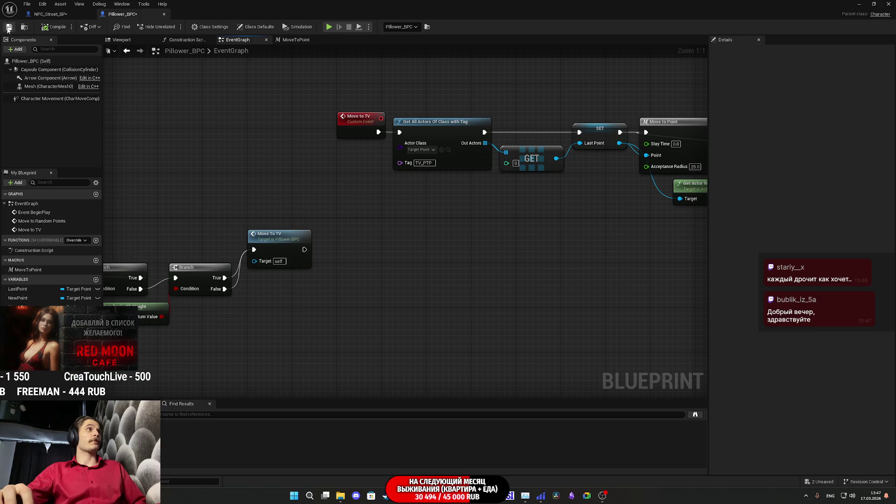
{"action": "left_click", "coordinate": [49, 14]}
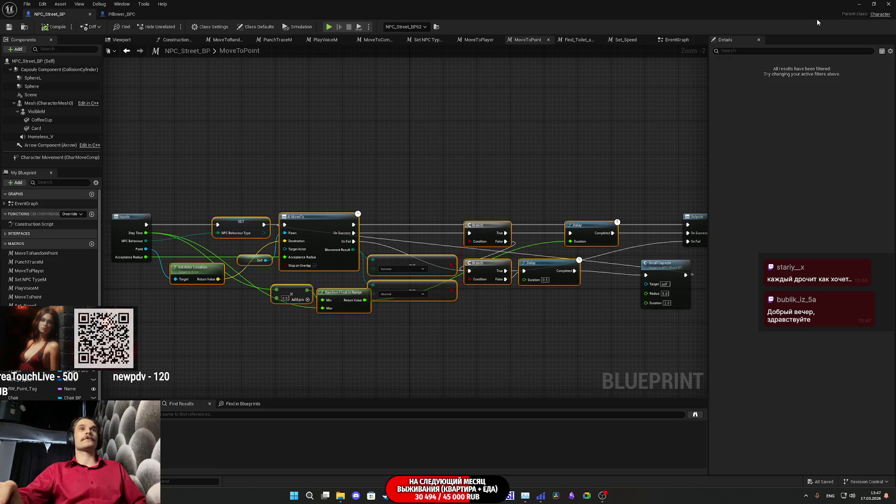
Minimize the blueprint editor, walk briefly toward the doorway in play, then stop the session.
{"action": "left_click", "coordinate": [861, 4]}
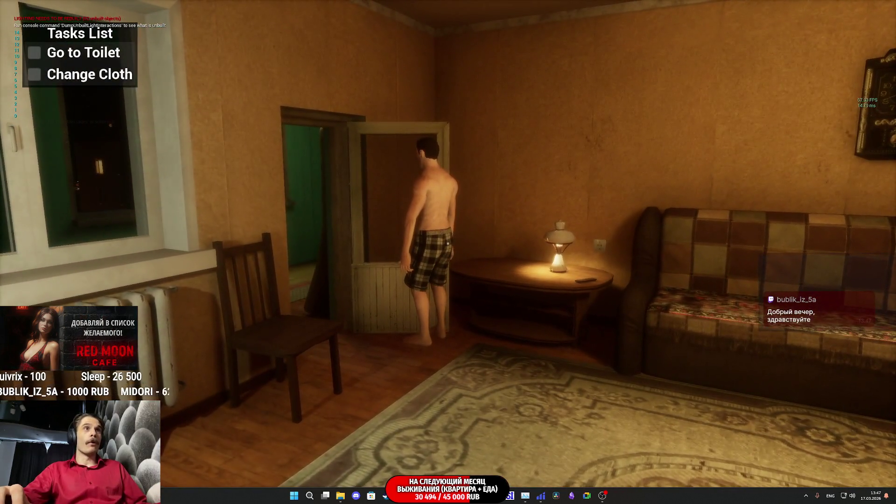
{"action": "key", "text": "Escape"}
{"action": "left_click", "coordinate": [572, 202]}
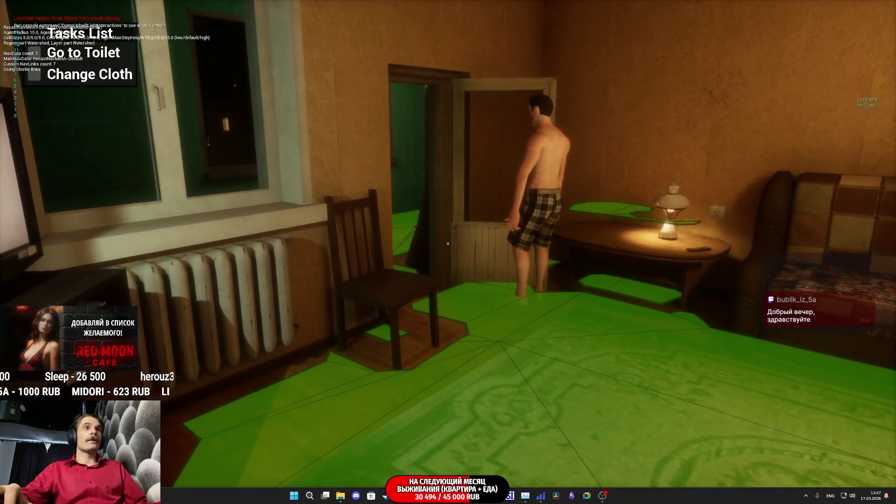
{"action": "key", "text": "w"}
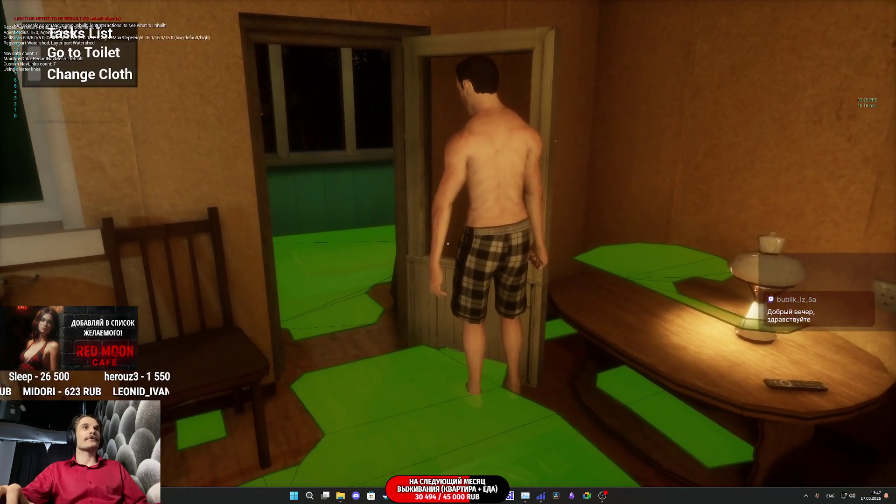
{"action": "key", "text": "Escape"}
Place a Nav Link Proxy at the doorway beside the chair, inspect it, and start a play test.
{"action": "key", "text": "w"}
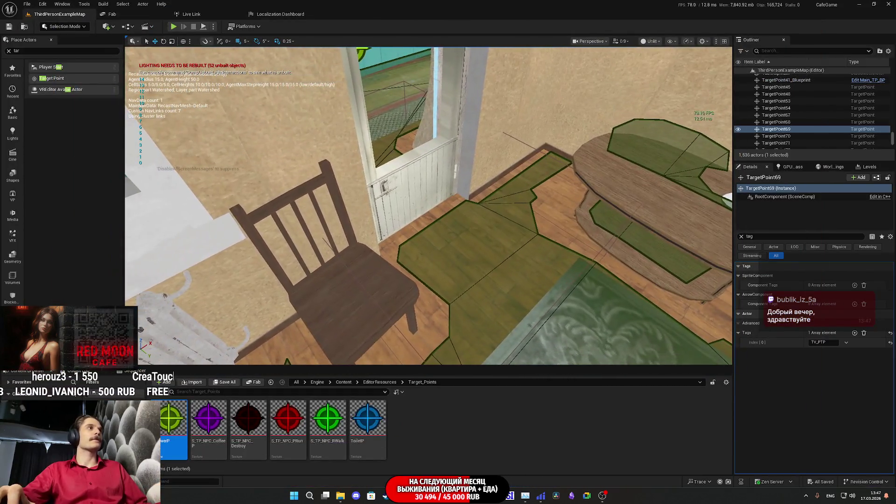
{"action": "key", "text": "w"}
{"action": "key", "text": "w"}
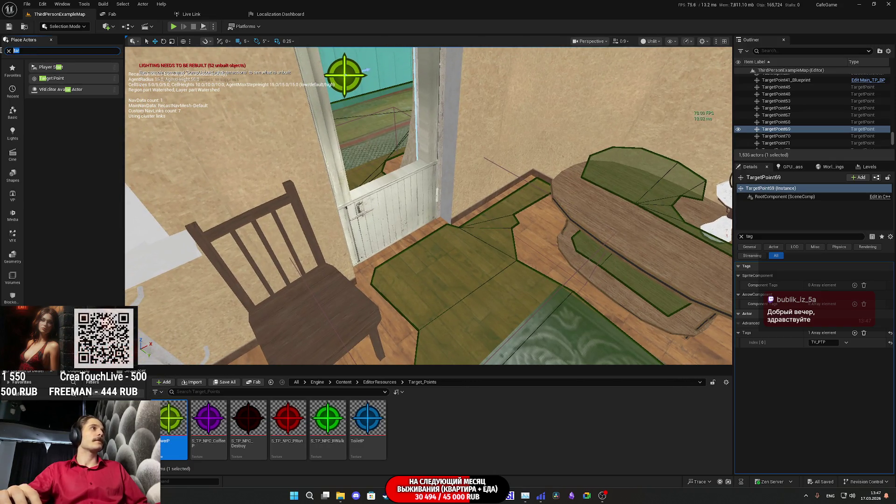
{"action": "type", "text": "nav"}
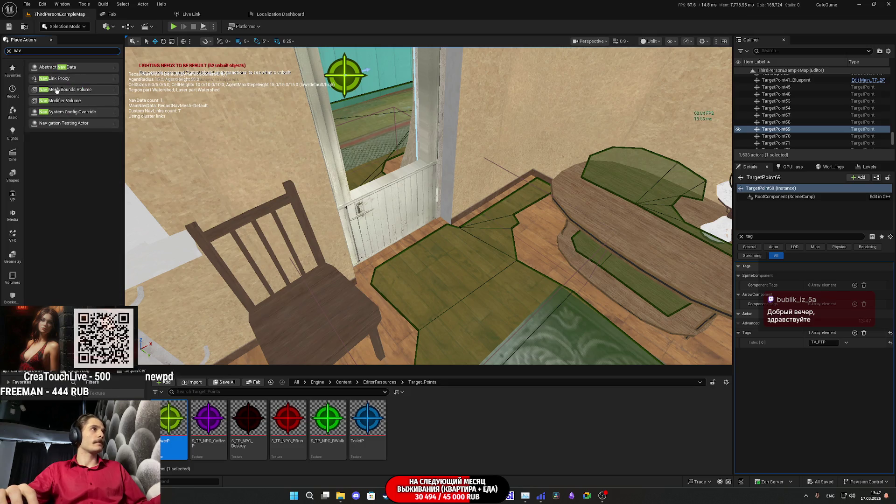
{"action": "left_click", "coordinate": [446, 263]}
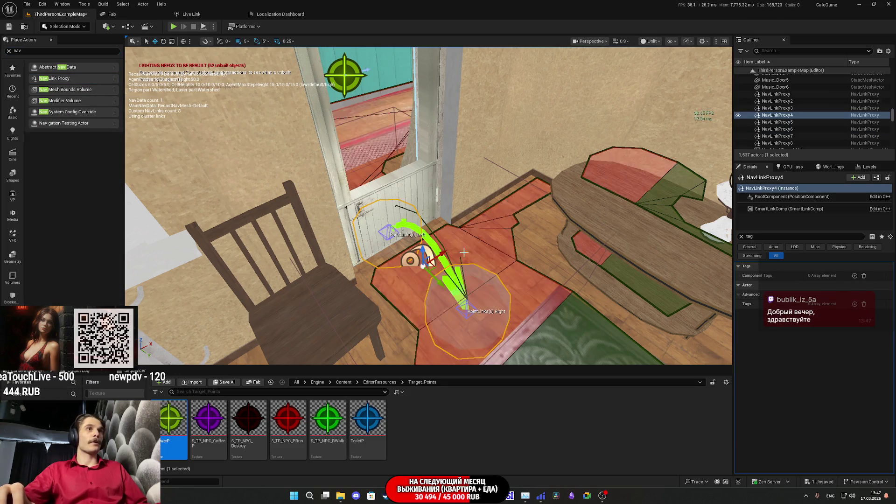
{"action": "key", "text": "f"}
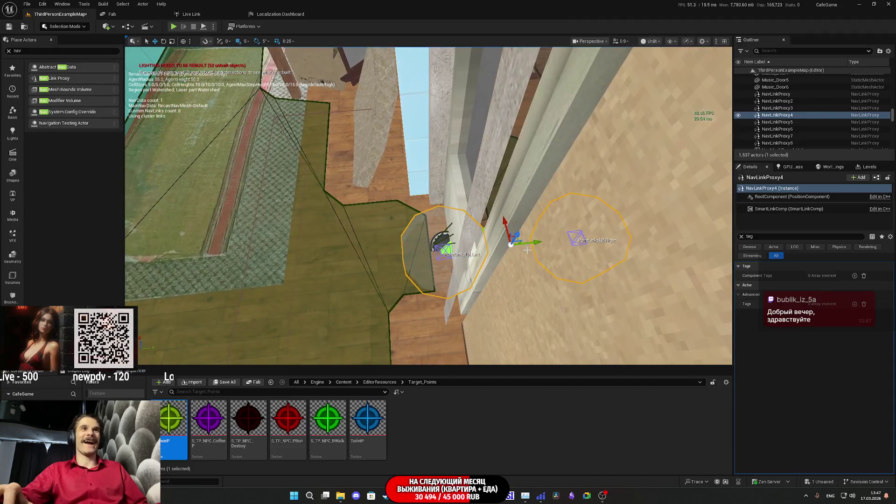
{"action": "mouse_move", "coordinate": [474, 248]}
{"action": "left_mouse_down"}
{"action": "mouse_move", "coordinate": [515, 289]}
{"action": "mouse_move", "coordinate": [480, 275]}
{"action": "mouse_move", "coordinate": [471, 289]}
{"action": "mouse_move", "coordinate": [450, 275]}
{"action": "left_mouse_up"}
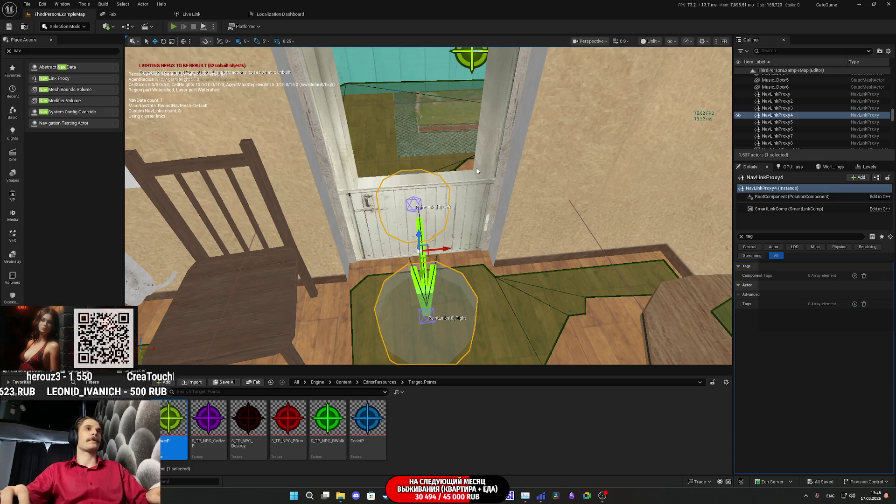
{"action": "key", "text": "alt+p"}
{"action": "key", "text": "F11"}
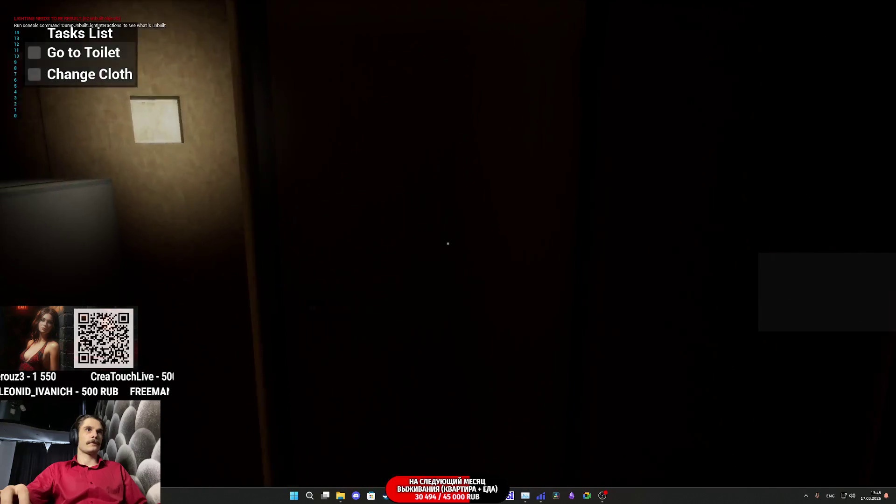
{"action": "mouse_move", "coordinate": [448, 243]}
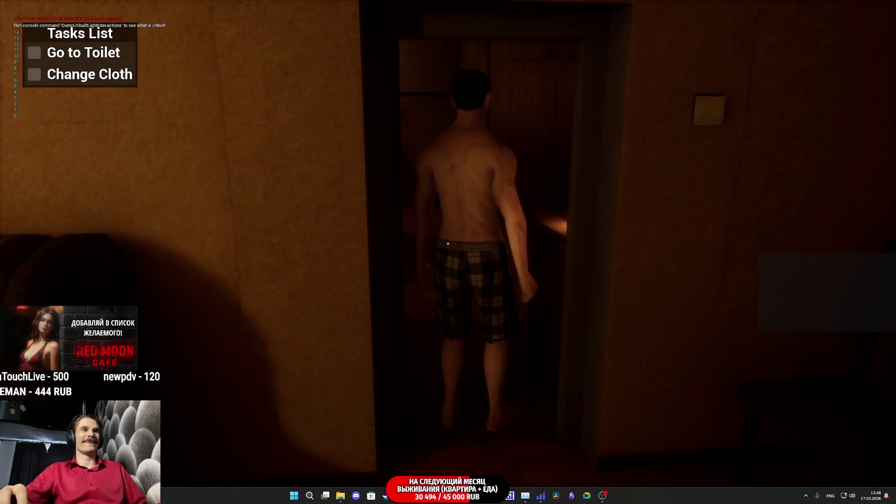
{"action": "key", "text": "Escape"}
{"action": "left_click", "coordinate": [568, 202]}
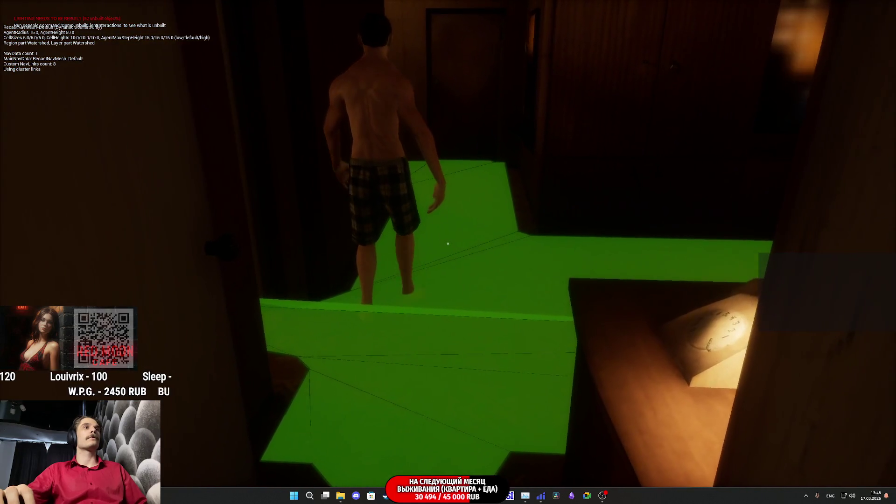
{"action": "key", "text": "Escape"}
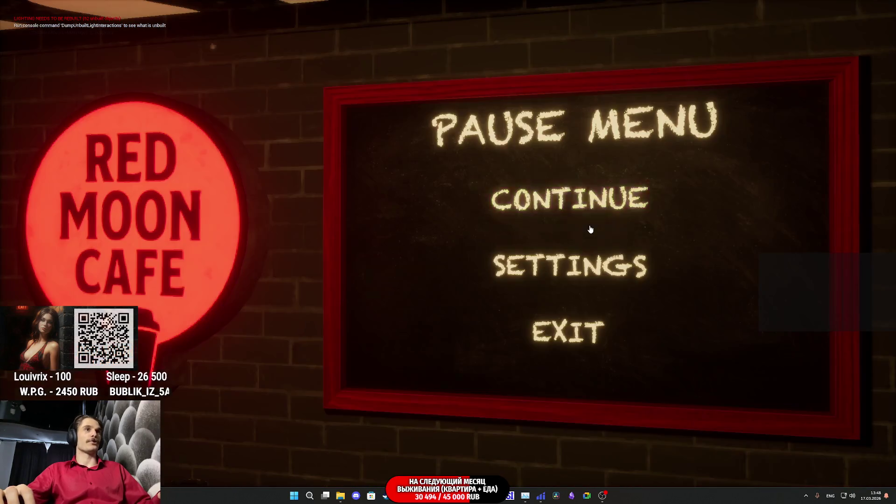
{"action": "key", "text": "Escape"}
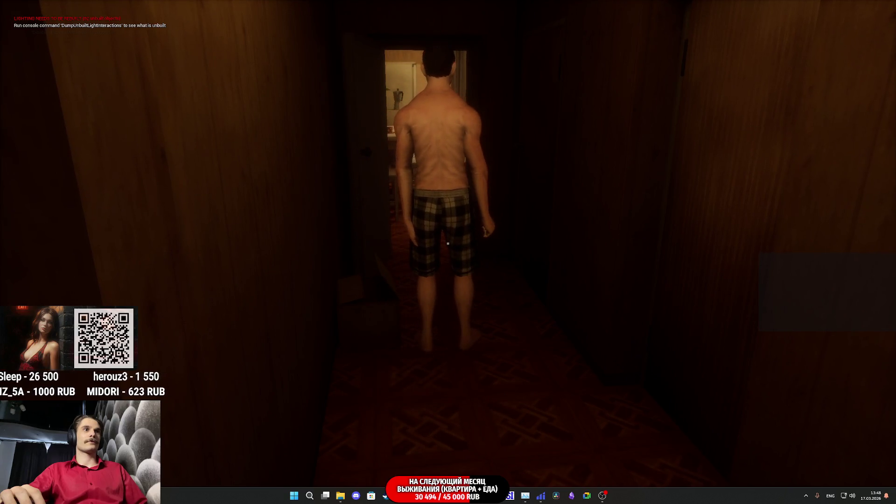
{"action": "key", "text": "Escape"}
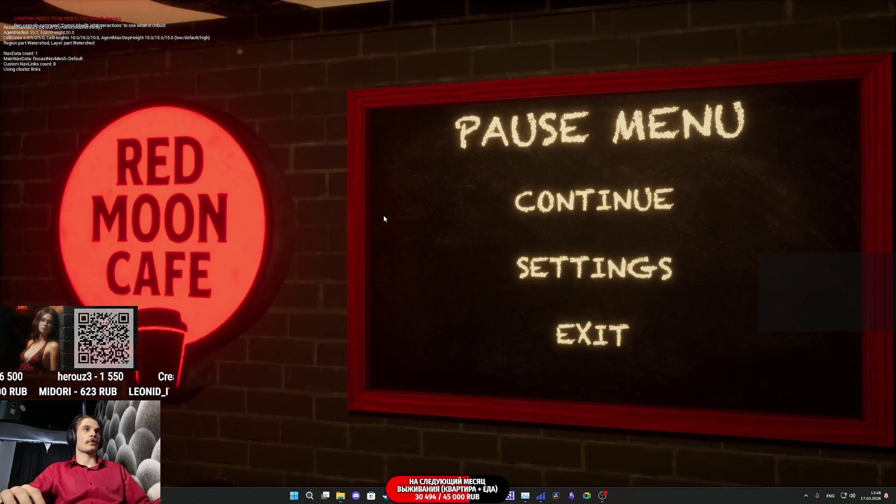
{"action": "left_click", "coordinate": [594, 202]}
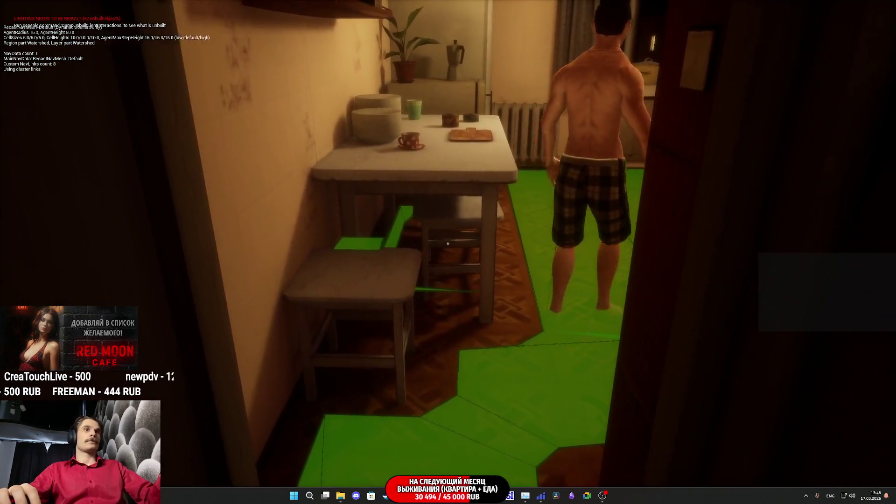
{"action": "key", "text": "Escape"}
{"action": "left_click", "coordinate": [586, 214]}
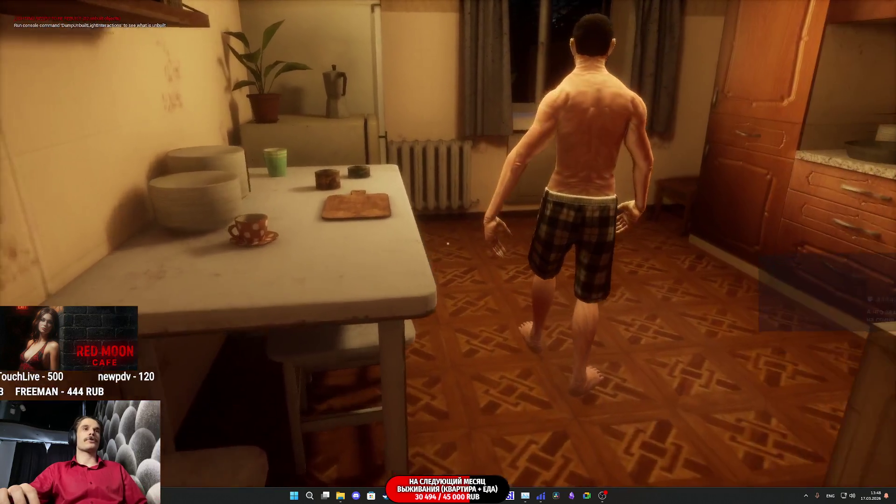
{"action": "key", "text": "w"}
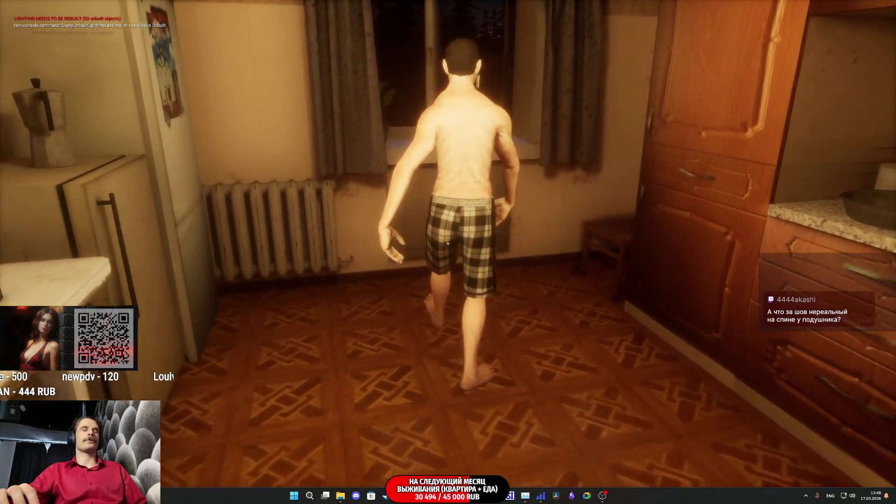
{"action": "key", "text": "a"}
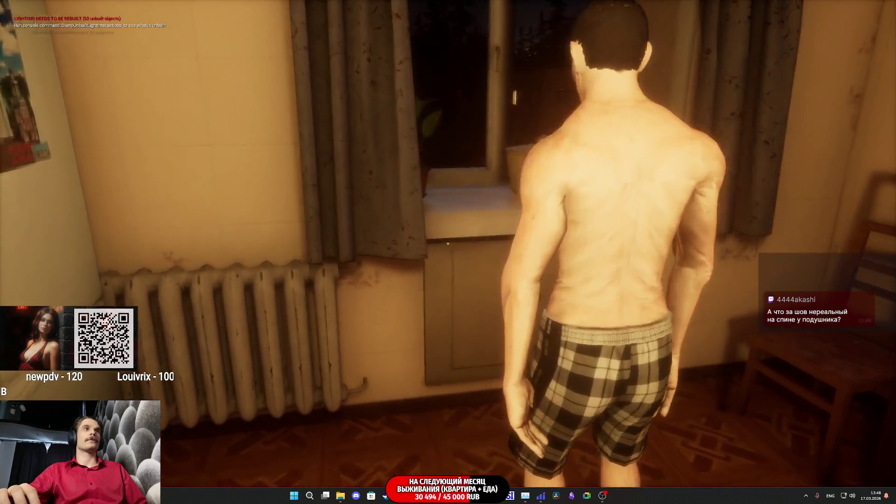
{"action": "key", "text": "w"}
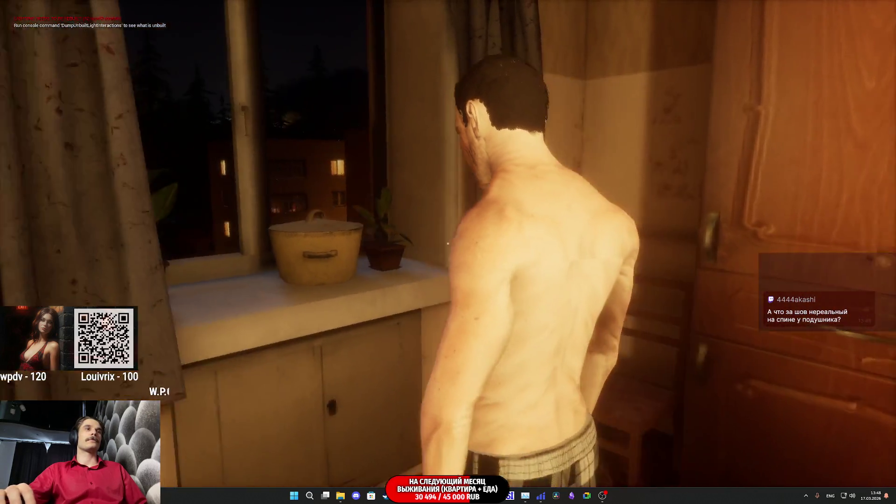
{"action": "key", "text": "d"}
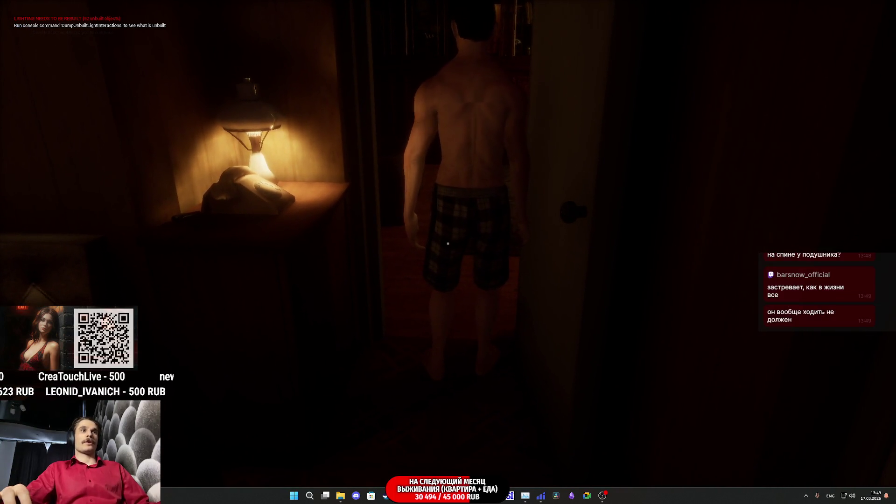
{"action": "key", "text": "Escape"}
{"action": "key", "text": "F11"}
{"action": "key", "text": "f"}
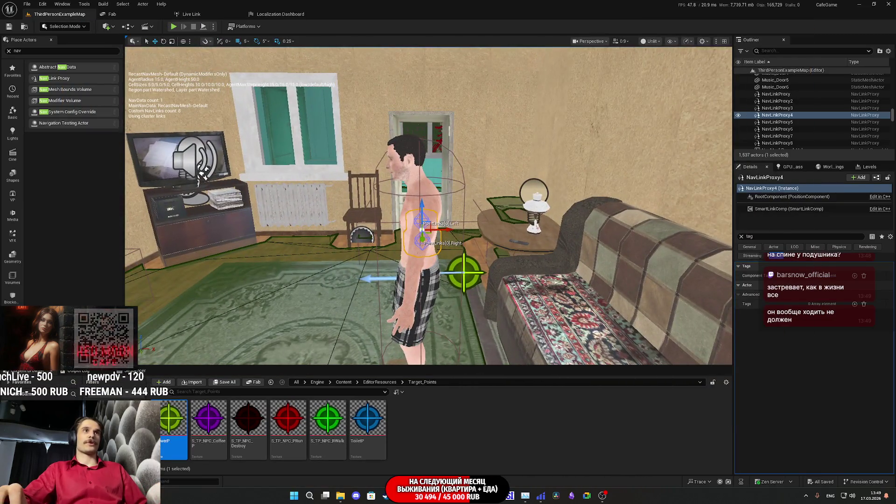
Open Pillower_BPC, set the Capsule Component's radius to 20, save, and return to the level.
{"action": "left_click", "coordinate": [412, 210]}
{"action": "left_click", "coordinate": [871, 181]}
{"action": "left_click", "coordinate": [847, 195]}
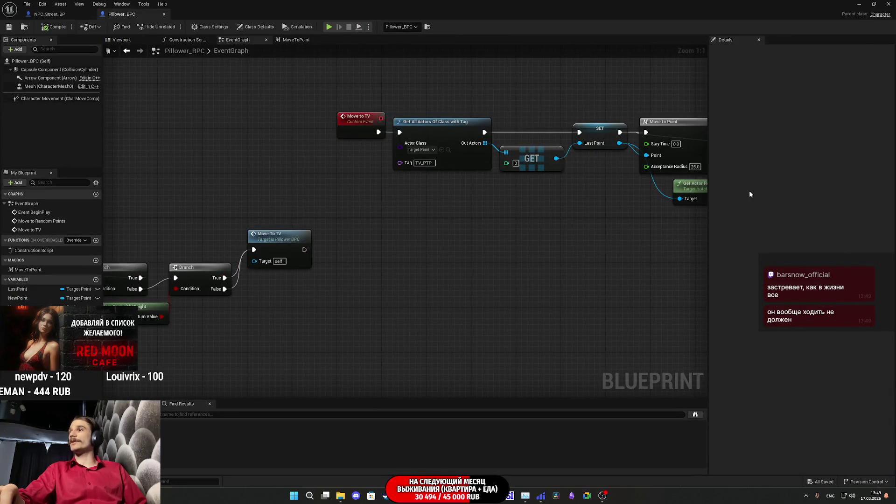
{"action": "left_click", "coordinate": [43, 100]}
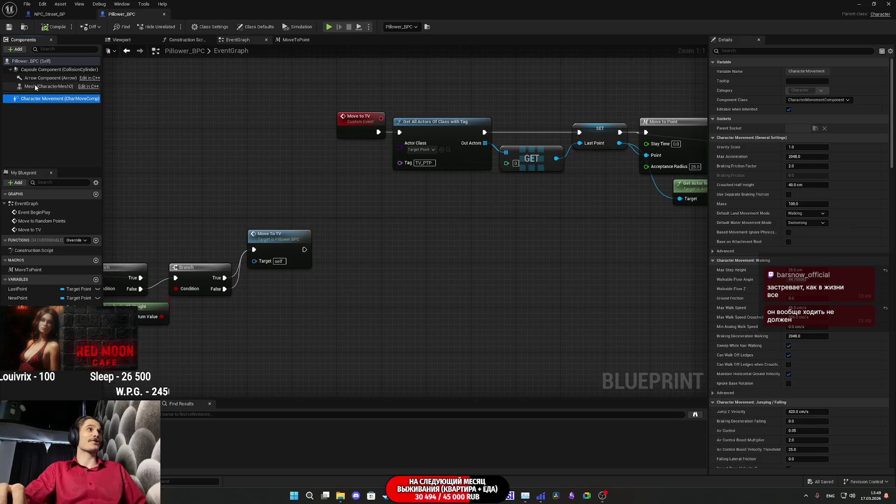
{"action": "left_click", "coordinate": [31, 70]}
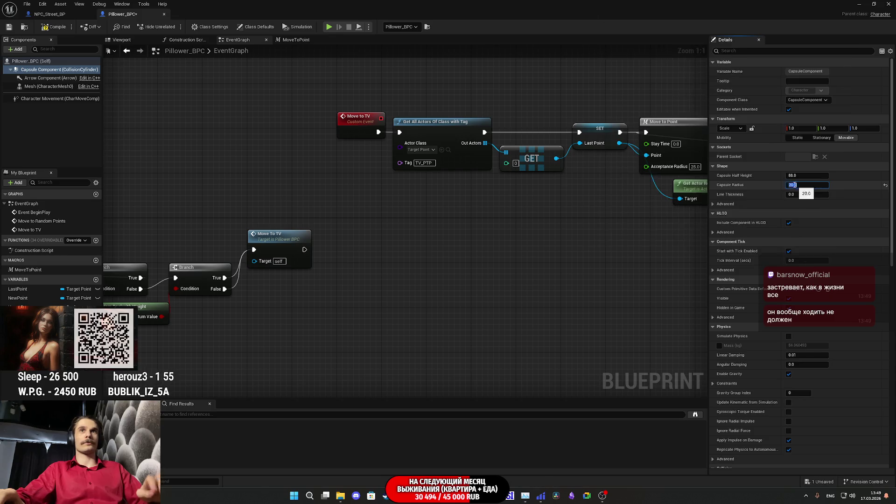
{"action": "key", "text": "Return"}
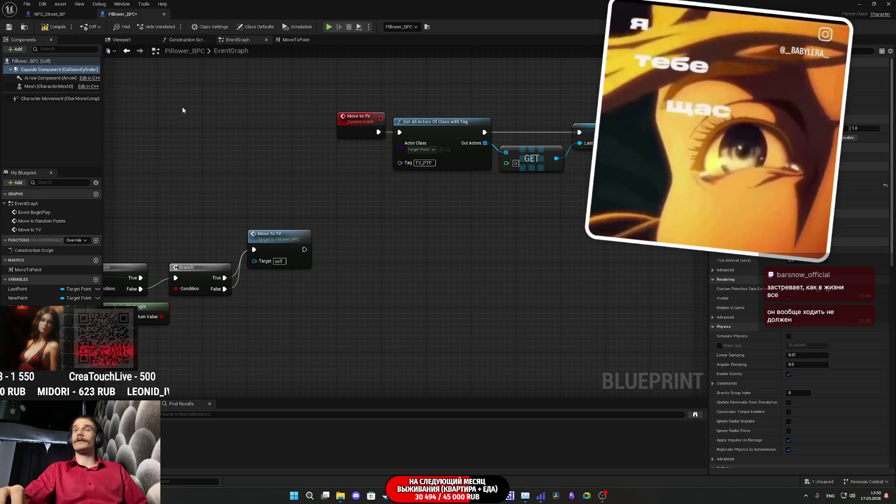
{"action": "key", "text": "ctrl+s"}
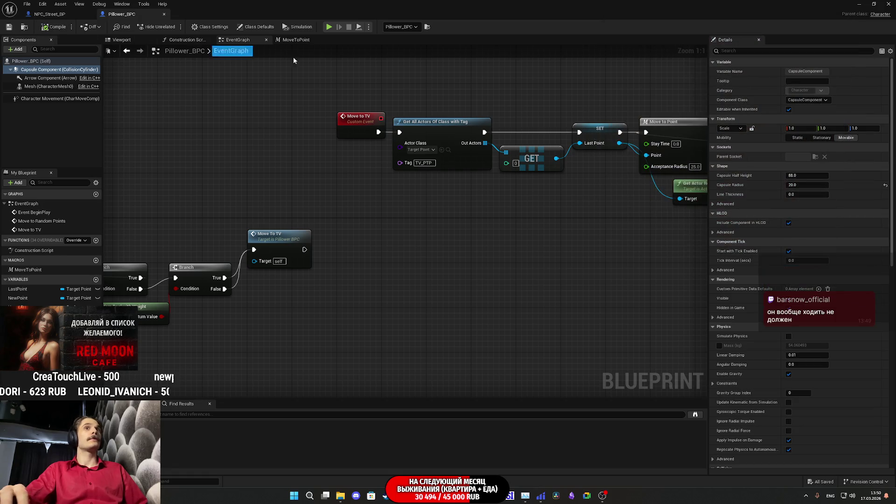
{"action": "left_click", "coordinate": [861, 4]}
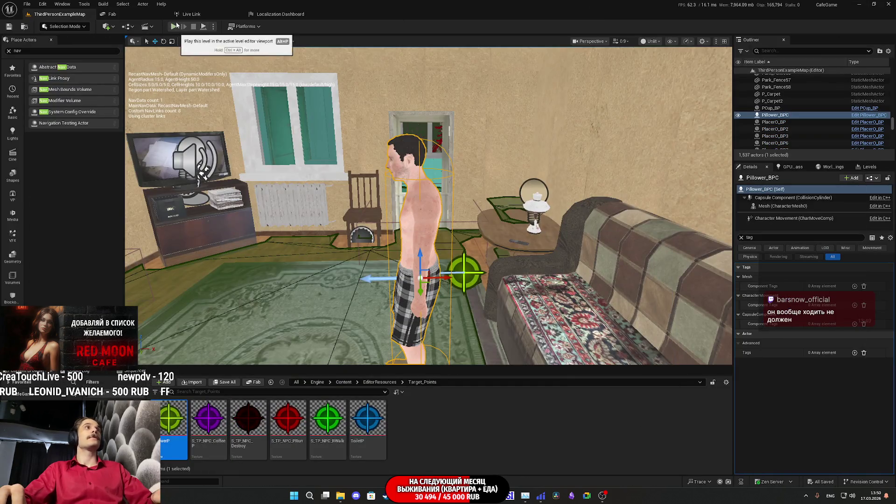
Start a new play test and walk through the door into the dark hallway.
{"action": "key", "text": "alt+p"}
{"action": "key", "text": "F11"}
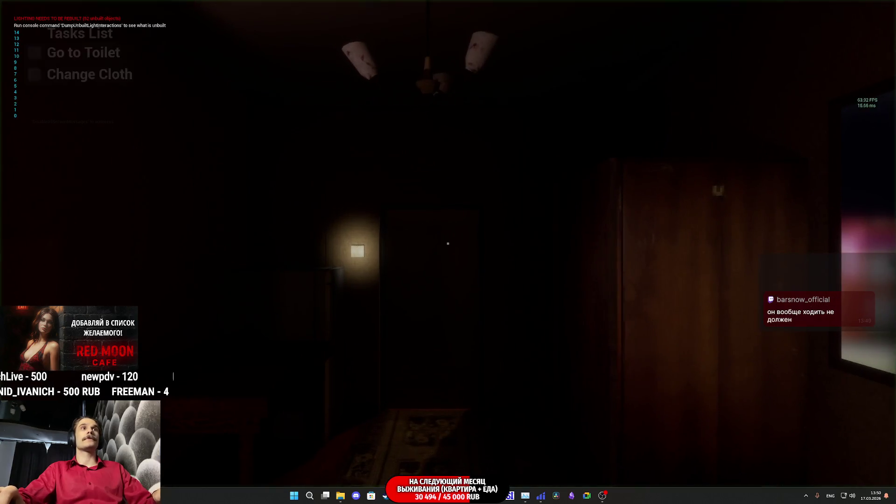
{"action": "left_click", "coordinate": [448, 243]}
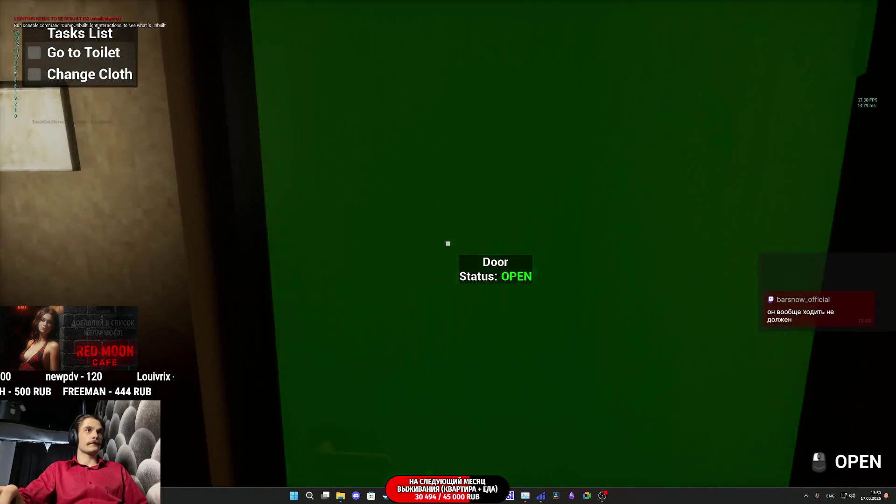
{"action": "key", "text": "w"}
{"action": "key", "text": "w"}
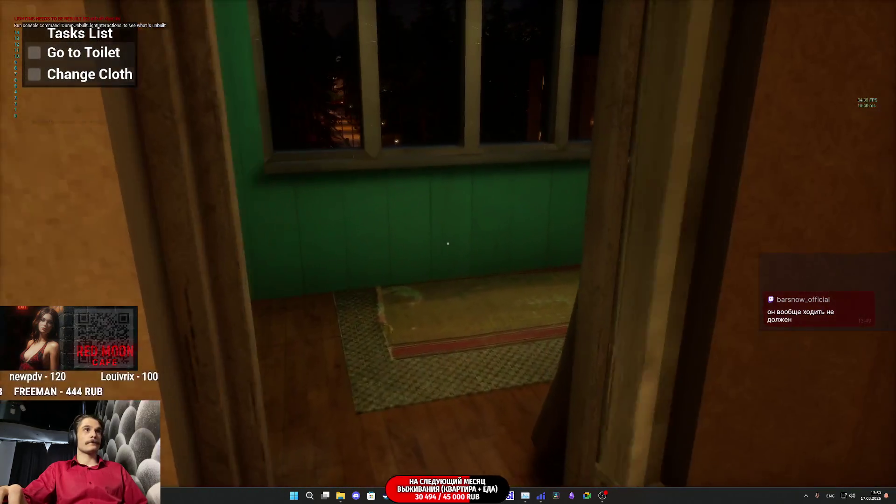
{"action": "key", "text": "w"}
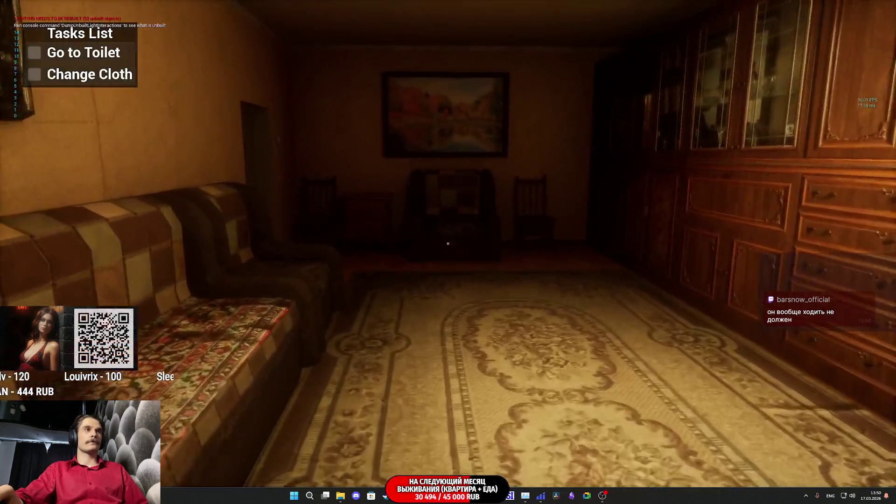
{"action": "key", "text": "w"}
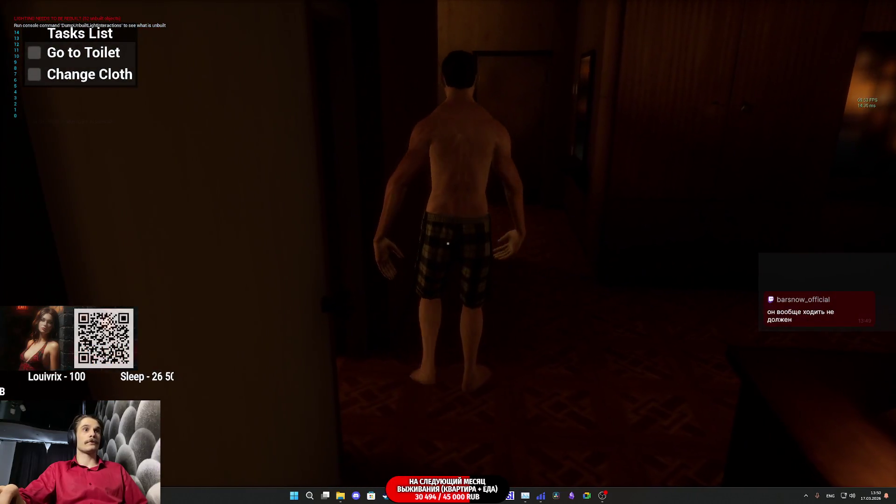
{"action": "key", "text": "w"}
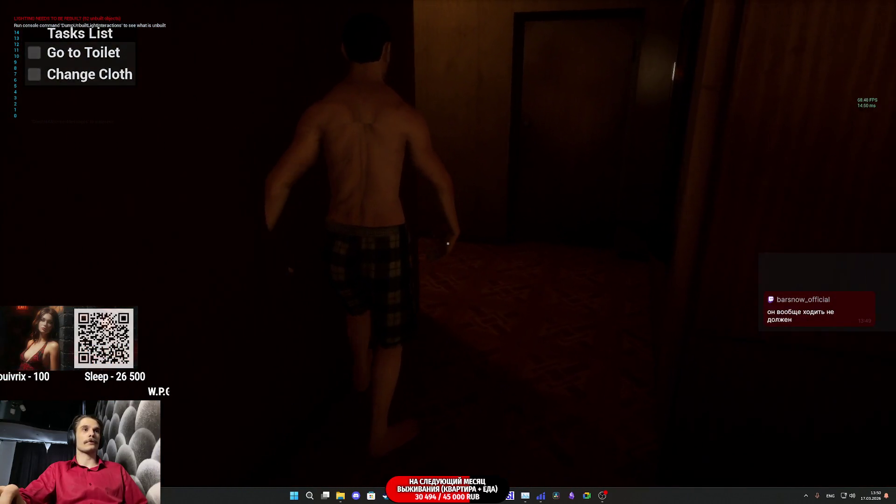
Follow the NPC down the hallway into the lit kitchen, then pause the game.
{"action": "key", "text": "w"}
{"action": "key", "text": "w"}
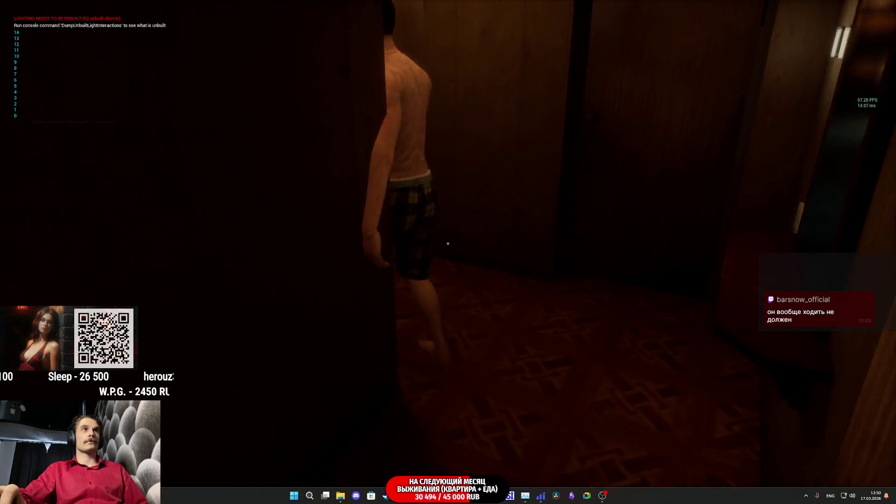
{"action": "key", "text": "w"}
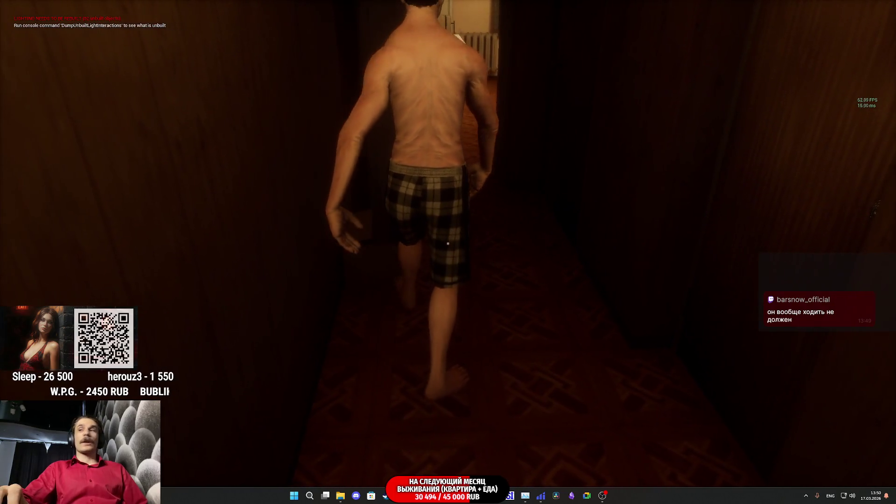
{"action": "key", "text": "w"}
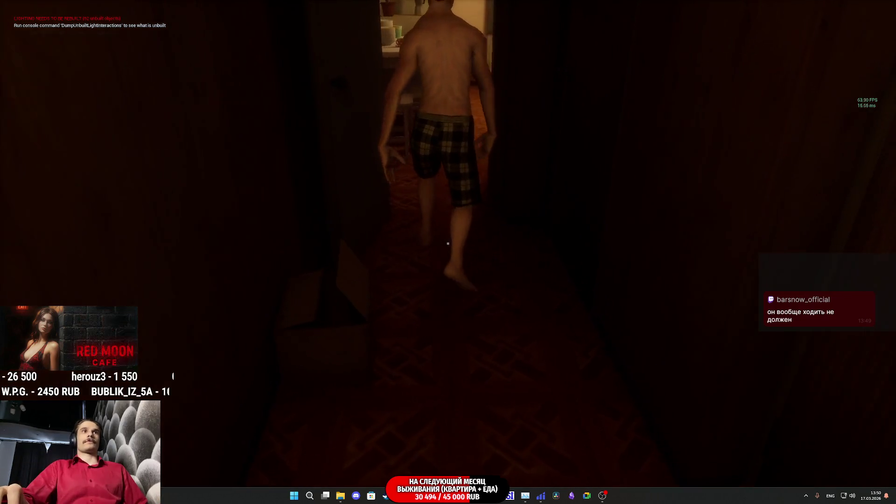
{"action": "key", "text": "w"}
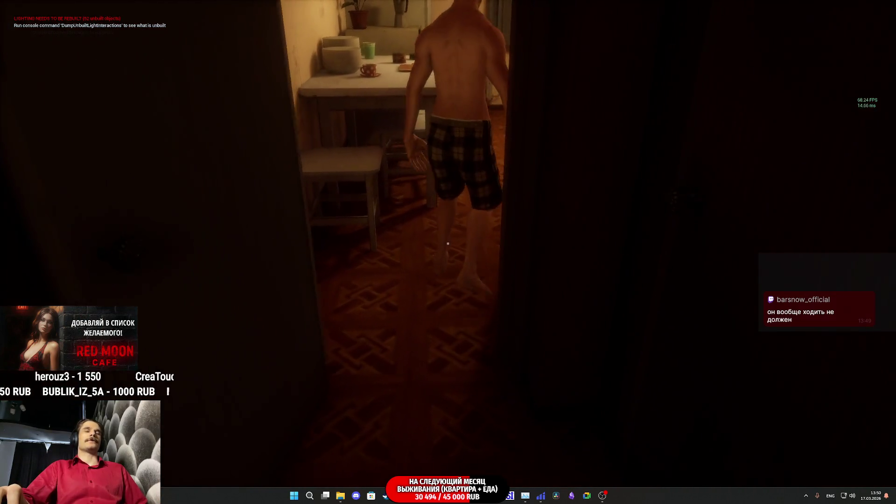
{"action": "key", "text": "w"}
{"action": "key", "text": "Escape"}
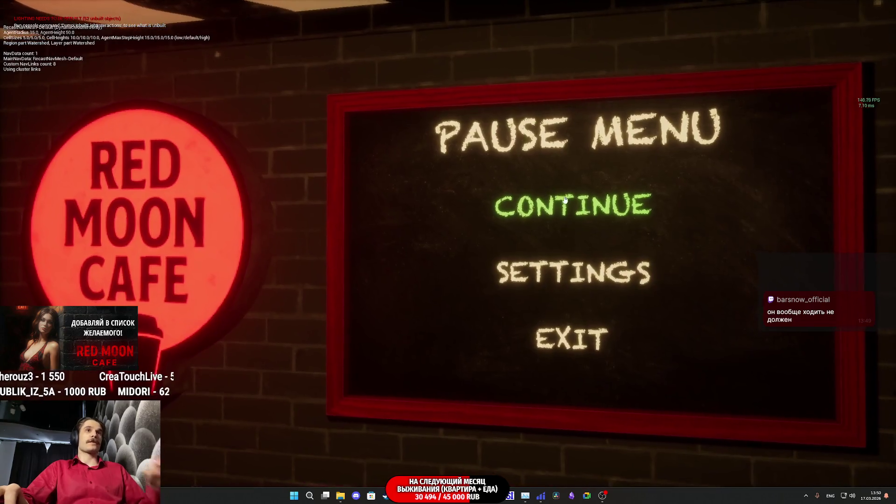
{"action": "left_click", "coordinate": [564, 198]}
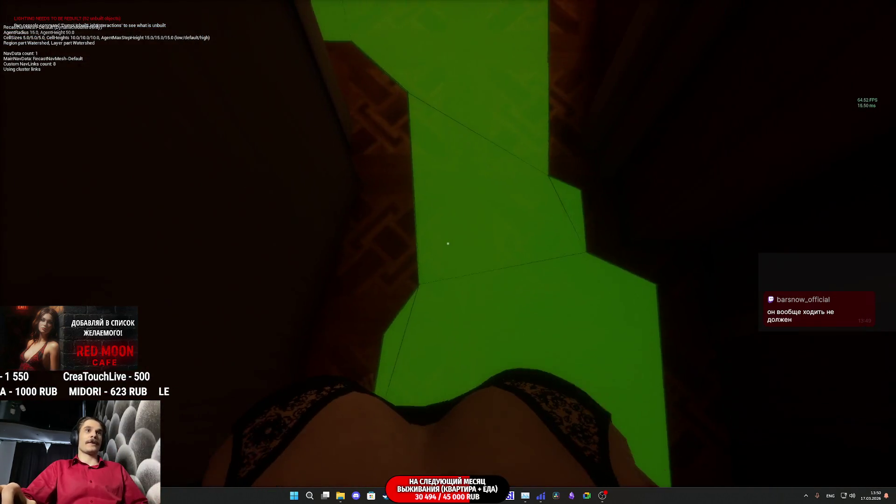
{"action": "key", "text": "w"}
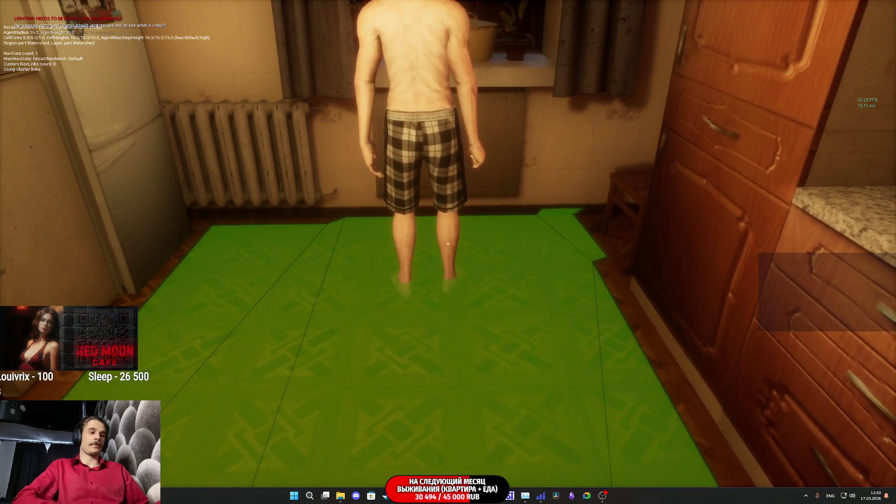
{"action": "key", "text": "Escape"}
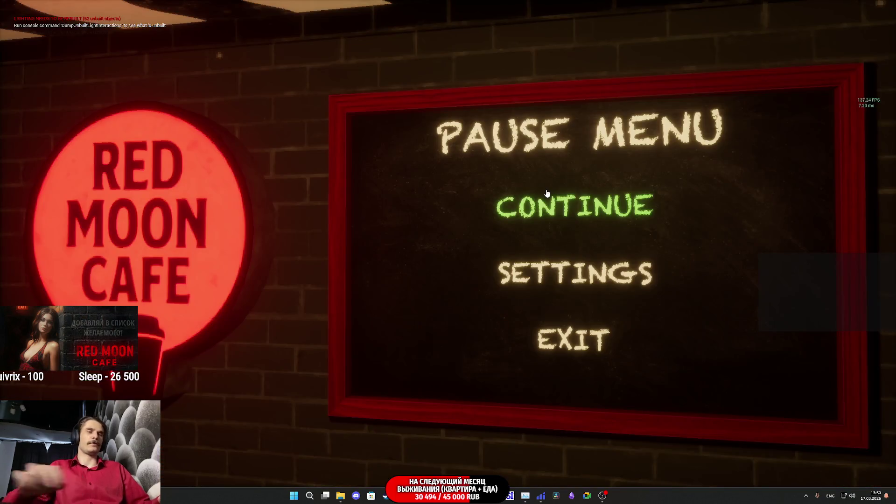
Resume play, hide the navmesh overlay, and follow the NPC from the kitchen into the hallway.
{"action": "key", "text": "Escape"}
{"action": "key", "text": "p"}
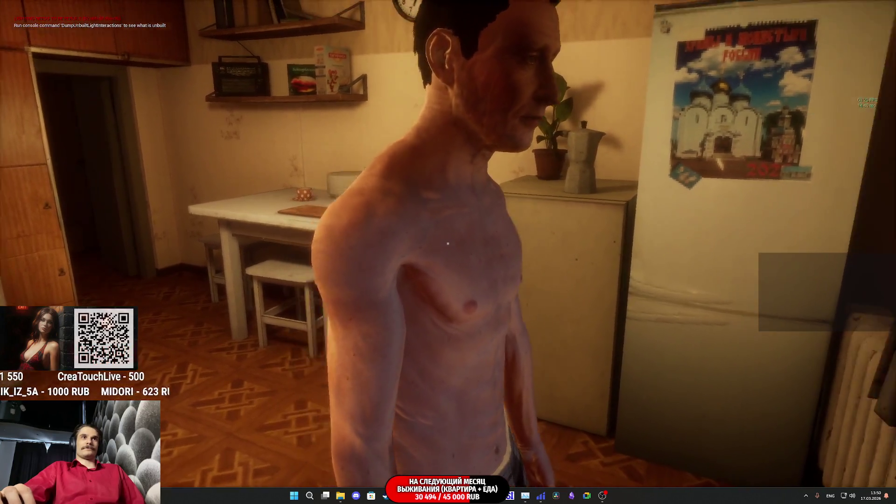
{"action": "key", "text": "w"}
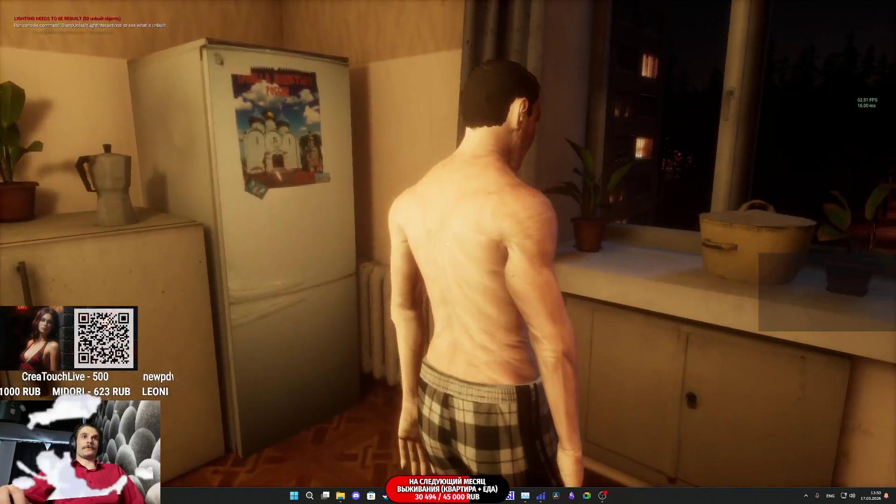
{"action": "key", "text": "a"}
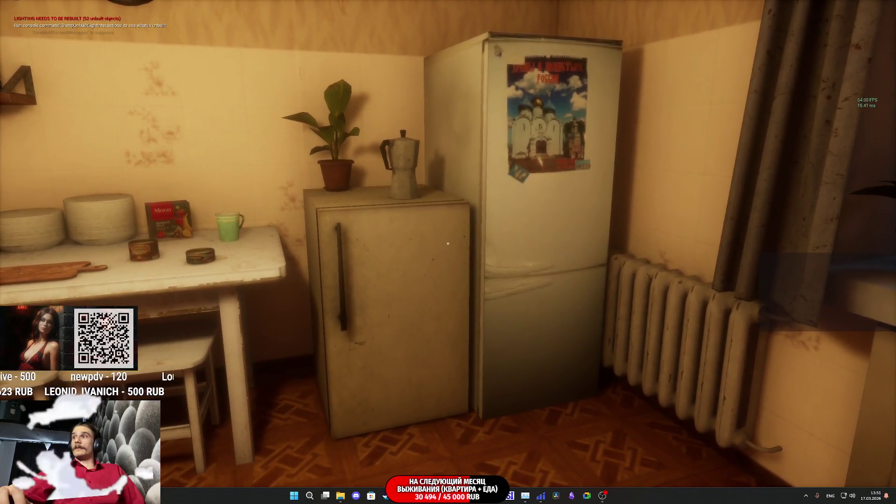
{"action": "key", "text": "w"}
{"action": "key", "text": "w"}
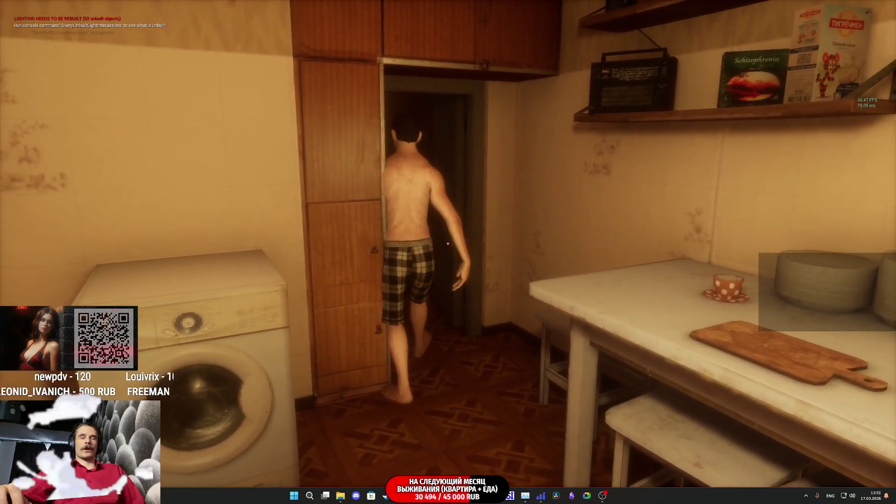
{"action": "key", "text": "w"}
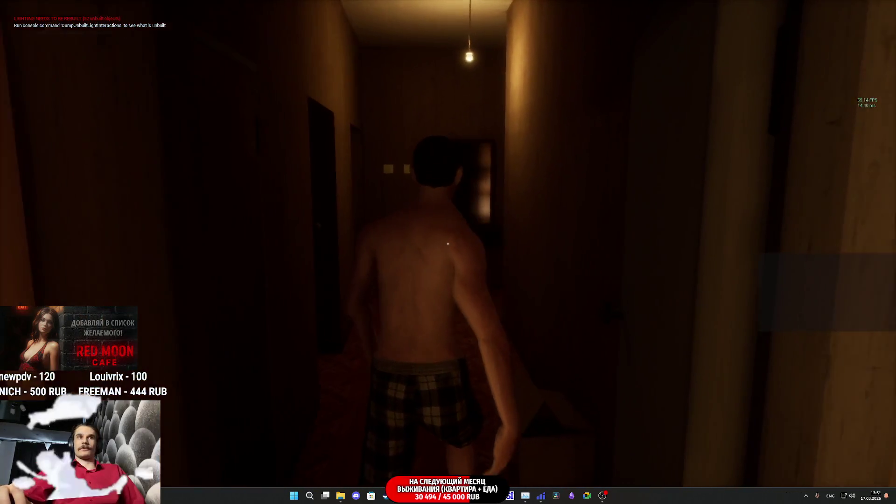
{"action": "key", "text": "w"}
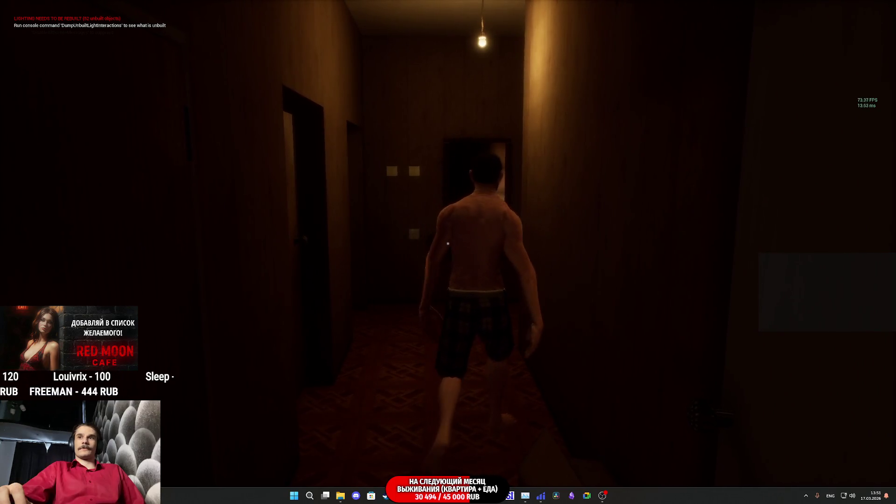
{"action": "key", "text": "w"}
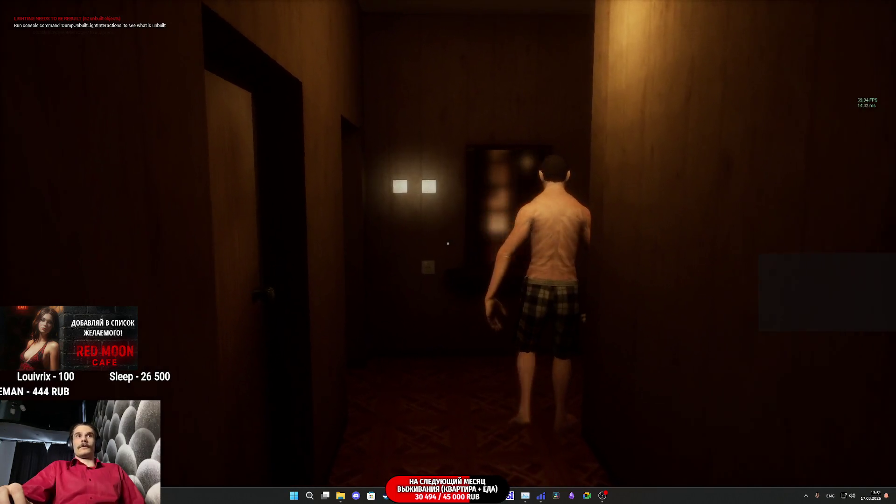
Follow the NPC through the lamp-lit room to the living-room sofa, then eject with F8.
{"action": "key", "text": "w"}
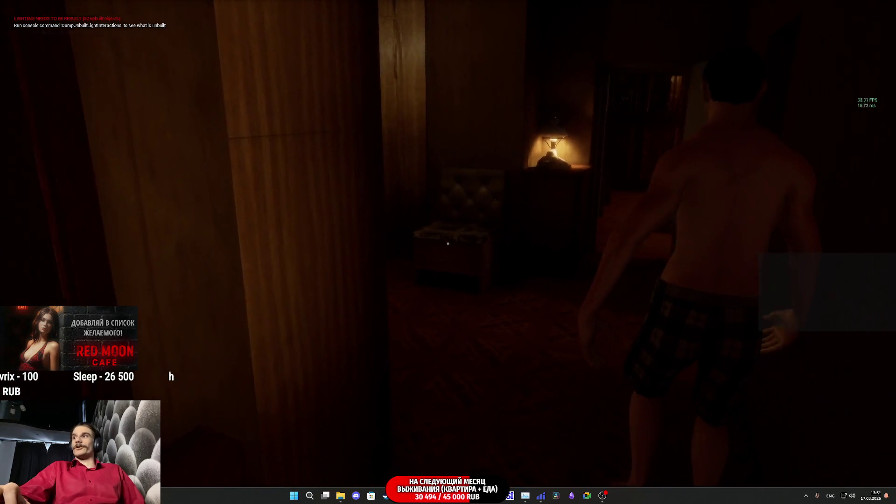
{"action": "key", "text": "w"}
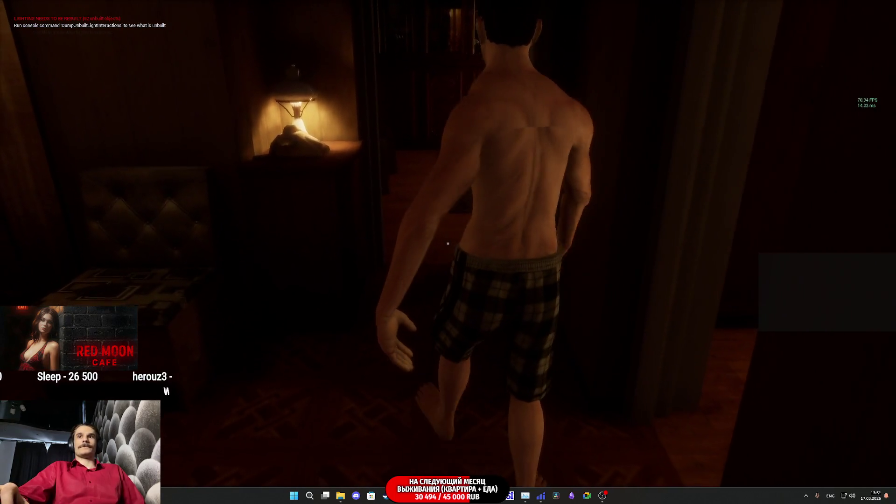
{"action": "key", "text": "w"}
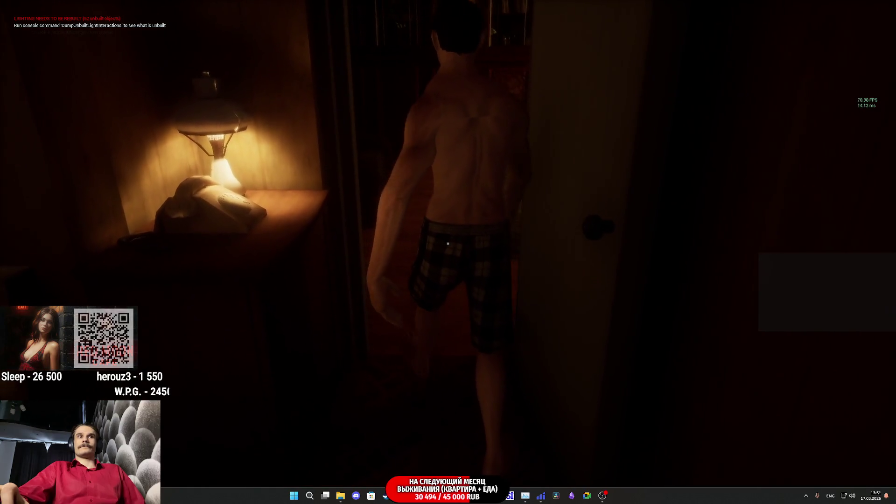
{"action": "key", "text": "w"}
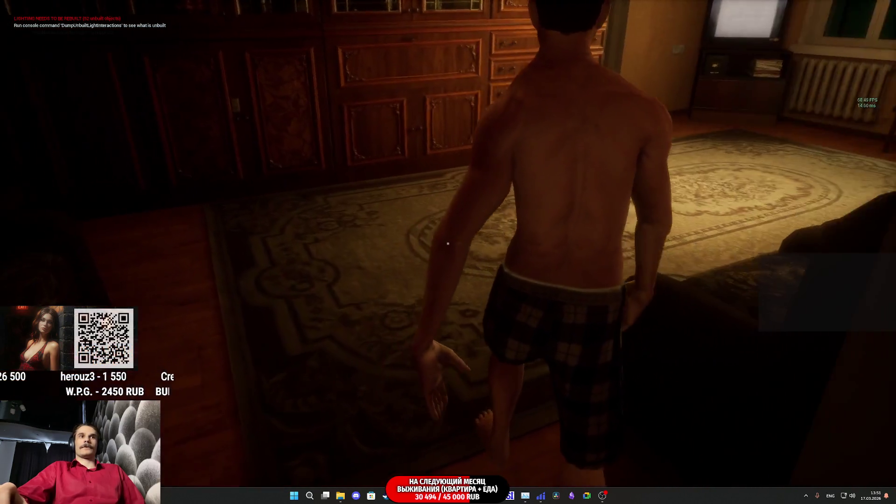
{"action": "key", "text": "w"}
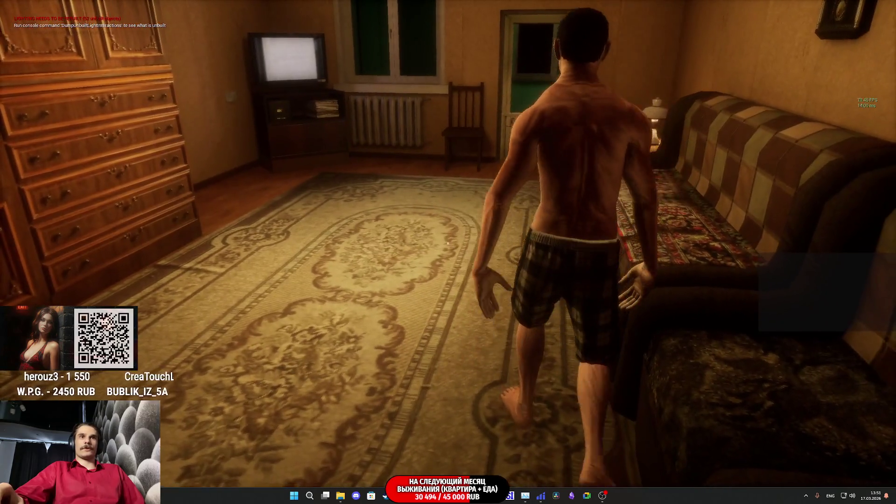
{"action": "key", "text": "w"}
{"action": "key", "text": "a"}
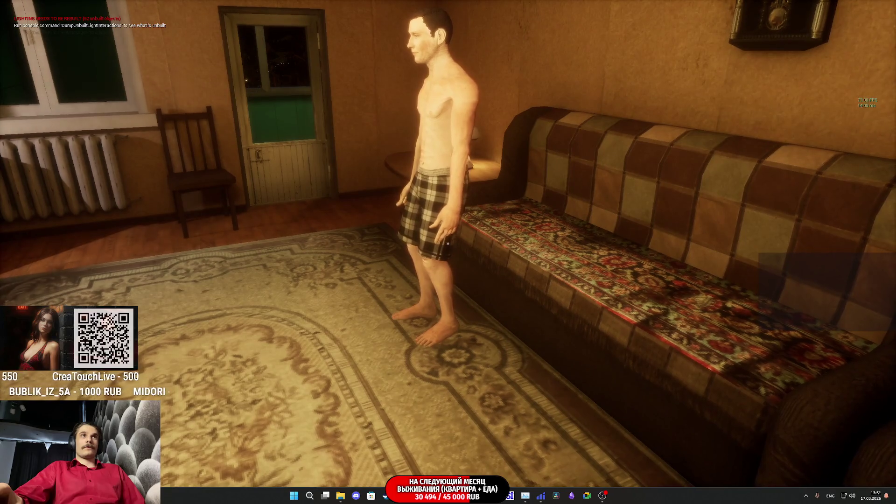
{"action": "key", "text": "F8"}
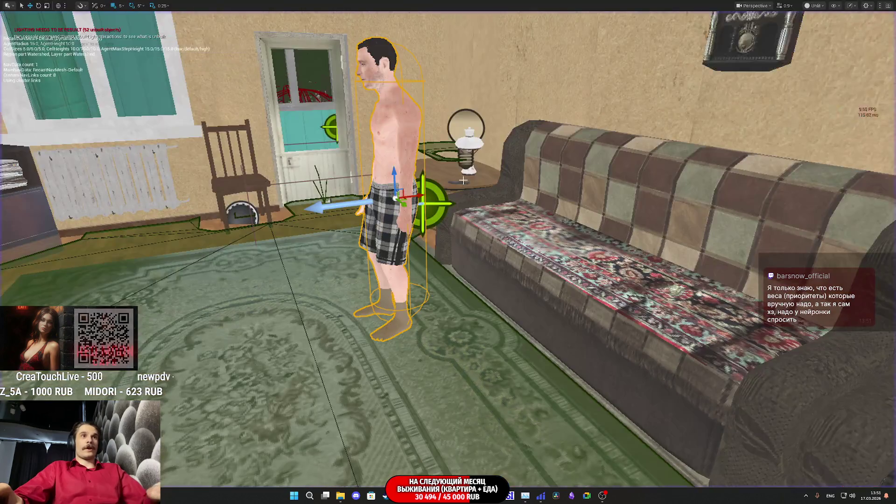
Restore the full editor layout, clear the 'tag' Details filter, and zoom in on Pillower_BPC by the sofa.
{"action": "key", "text": "Escape"}
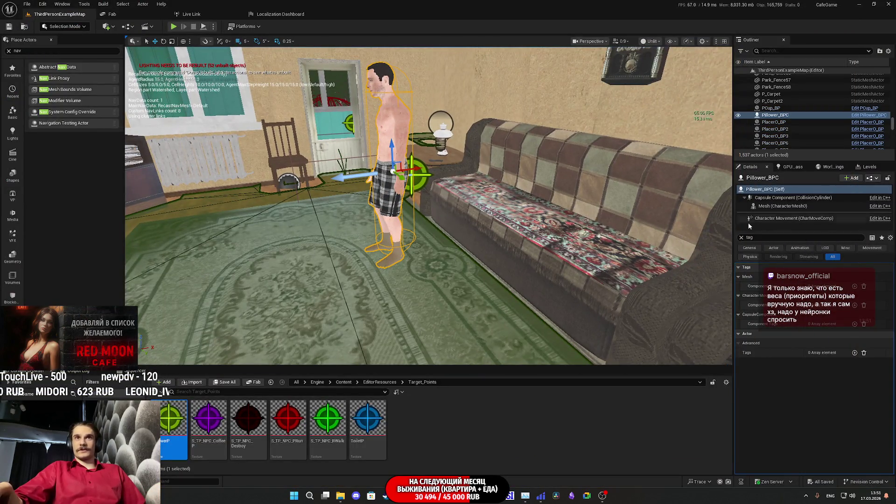
{"action": "left_click", "coordinate": [741, 237]}
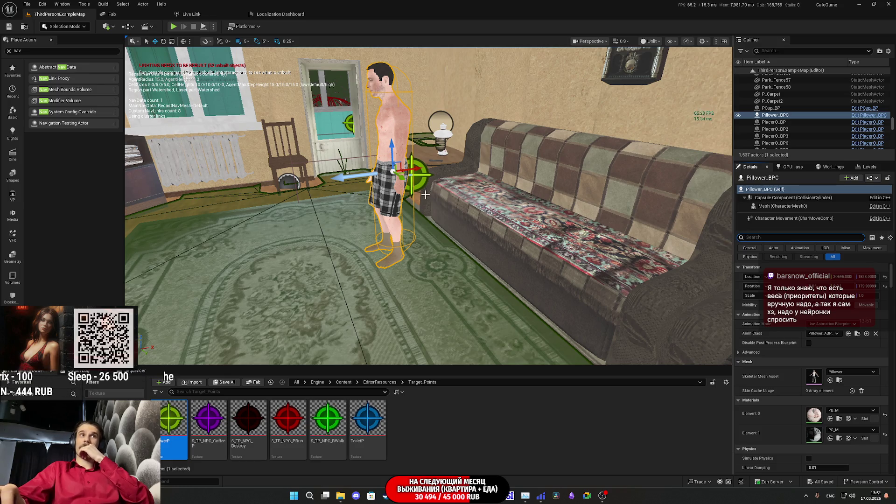
{"action": "mouse_move", "coordinate": [405, 179]}
{"action": "left_mouse_down"}
{"action": "mouse_move", "coordinate": [419, 178]}
{"action": "mouse_move", "coordinate": [405, 179]}
{"action": "left_mouse_up"}
{"action": "scroll", "coordinate": [401, 182], "scroll_direction": "down", "scroll_amount": 6}
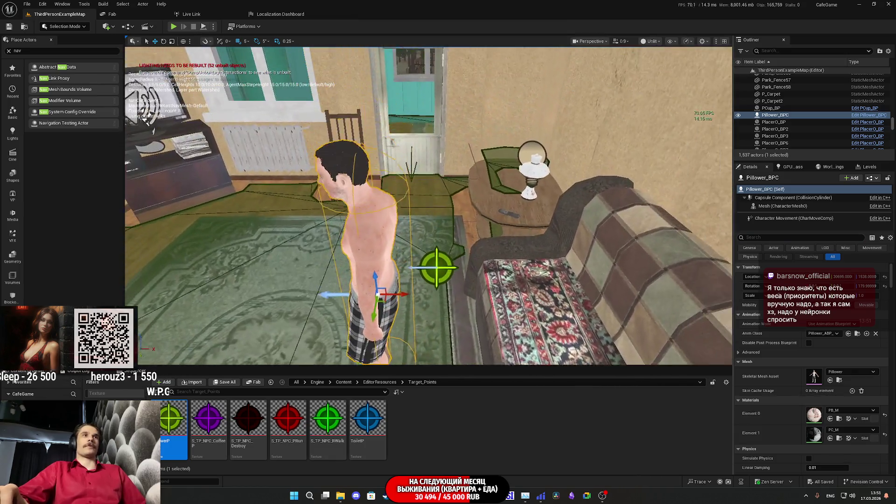